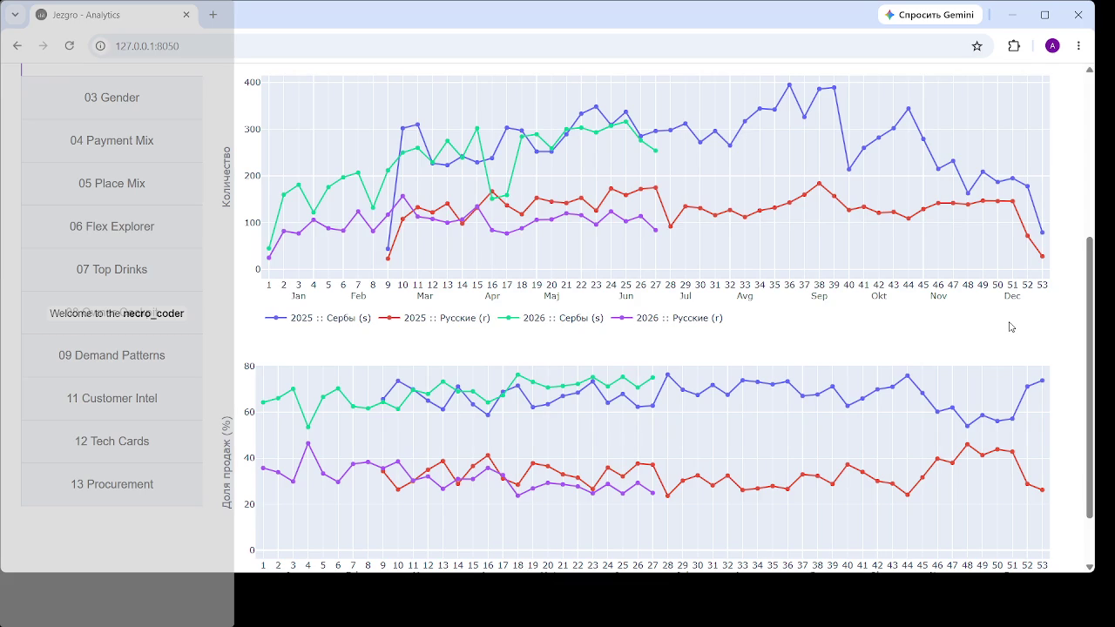
- Switch the dashboard to the 03 Gender section with its weekly w / m sales charts
mouse_move(1015, 245)
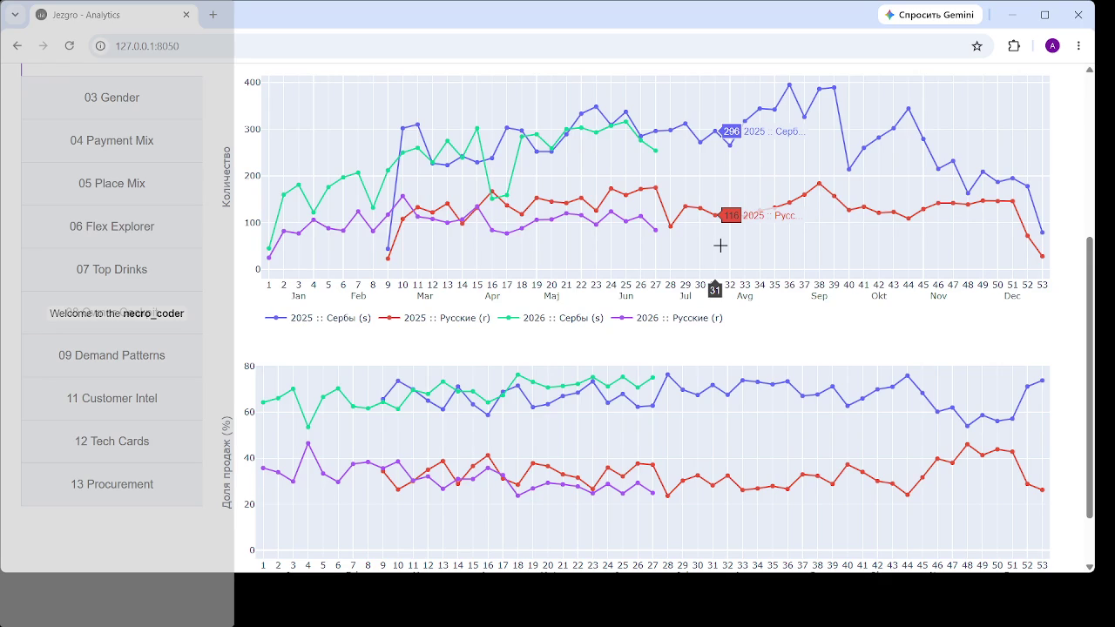
scroll(554, 282, down, 1)
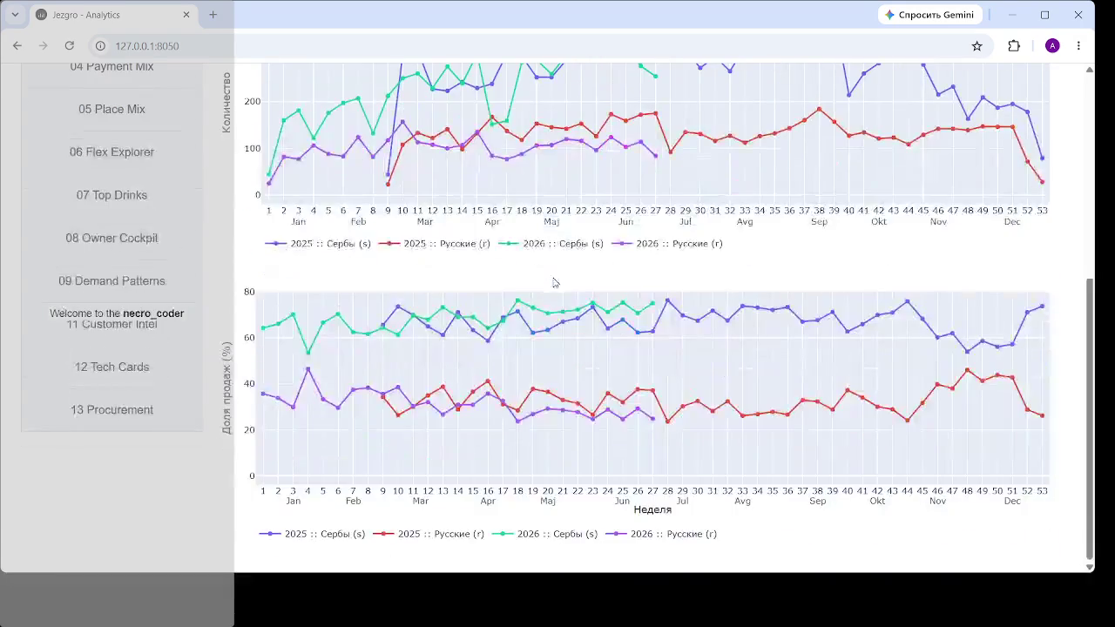
scroll(200, 261, up, 3)
click(126, 253)
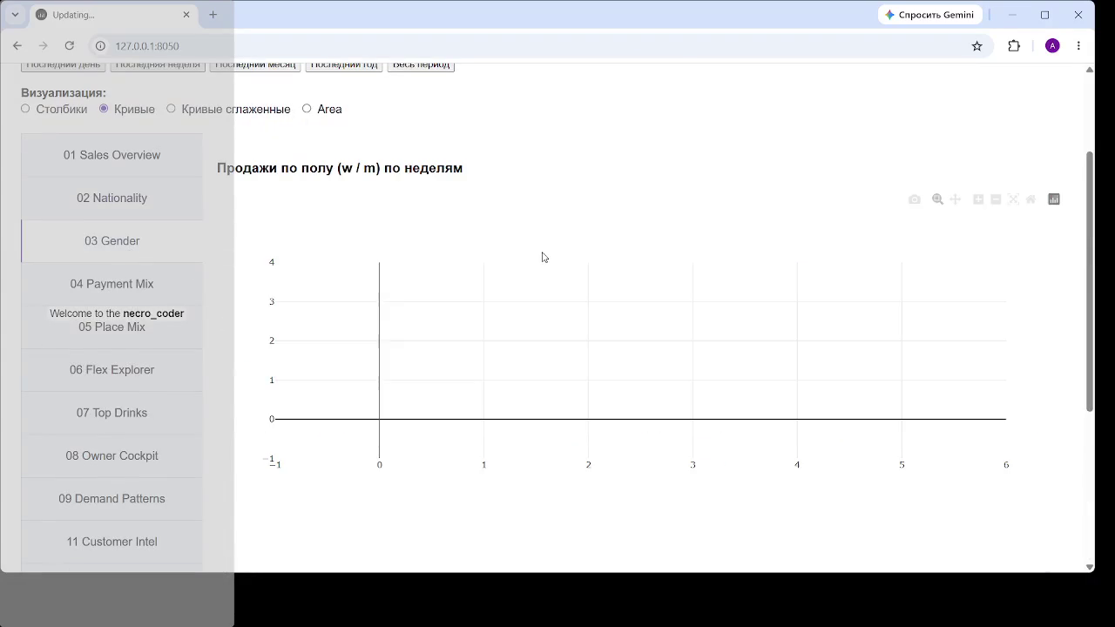
- Scroll to the gender share chart and hide its 2025 Женщины and 2025 Мужчины lines
scroll(724, 231, down, 4)
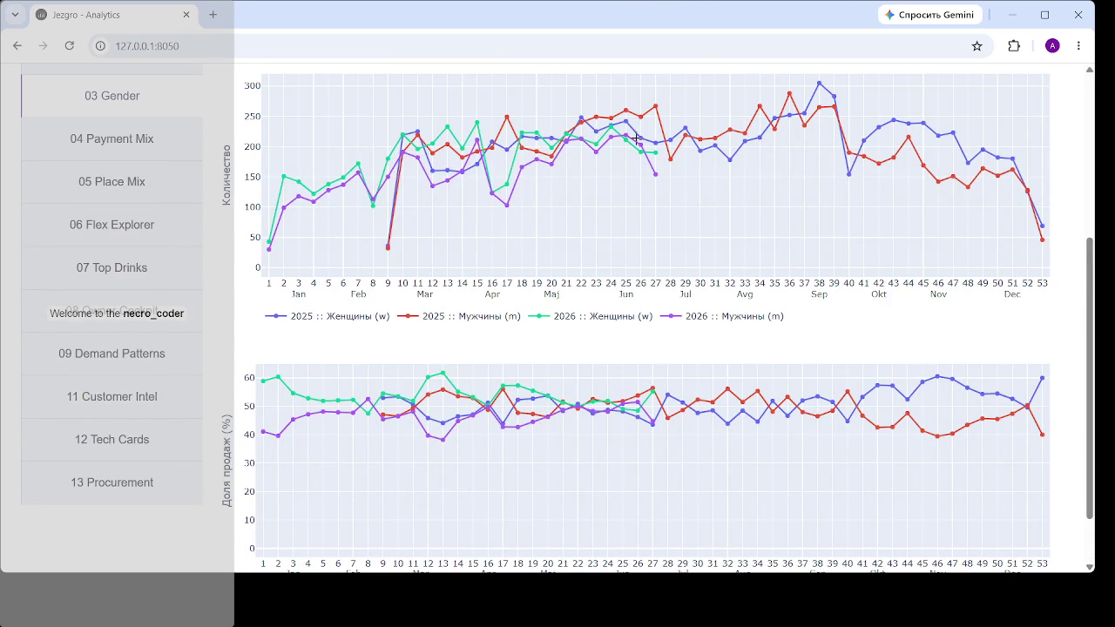
scroll(622, 299, down, 2)
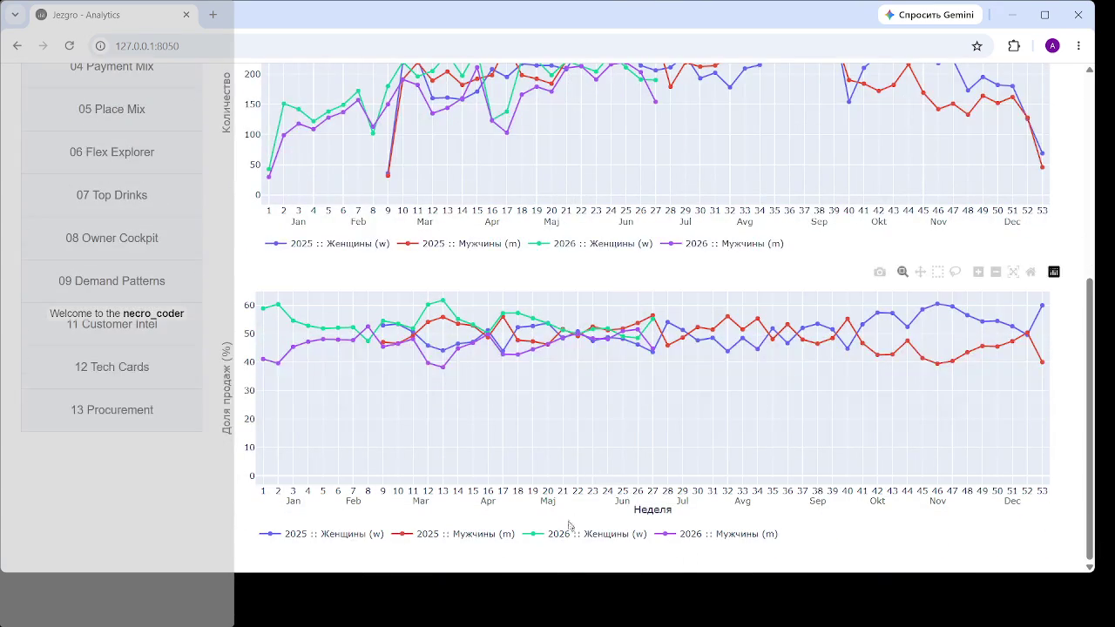
click(480, 535)
click(323, 538)
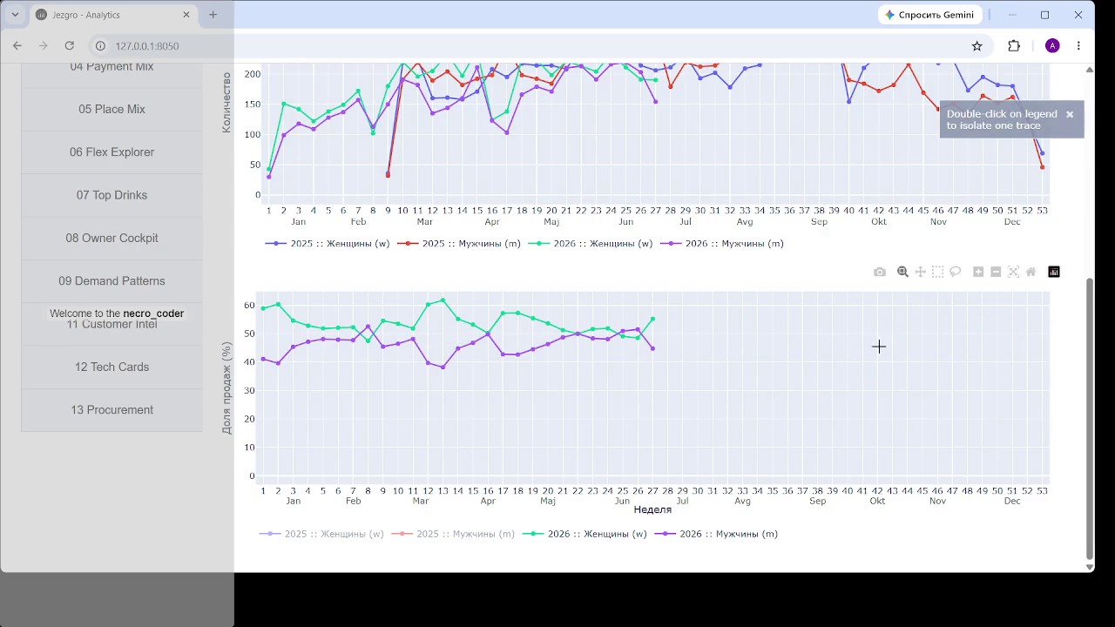
mouse_move(654, 320)
mouse_move(654, 356)
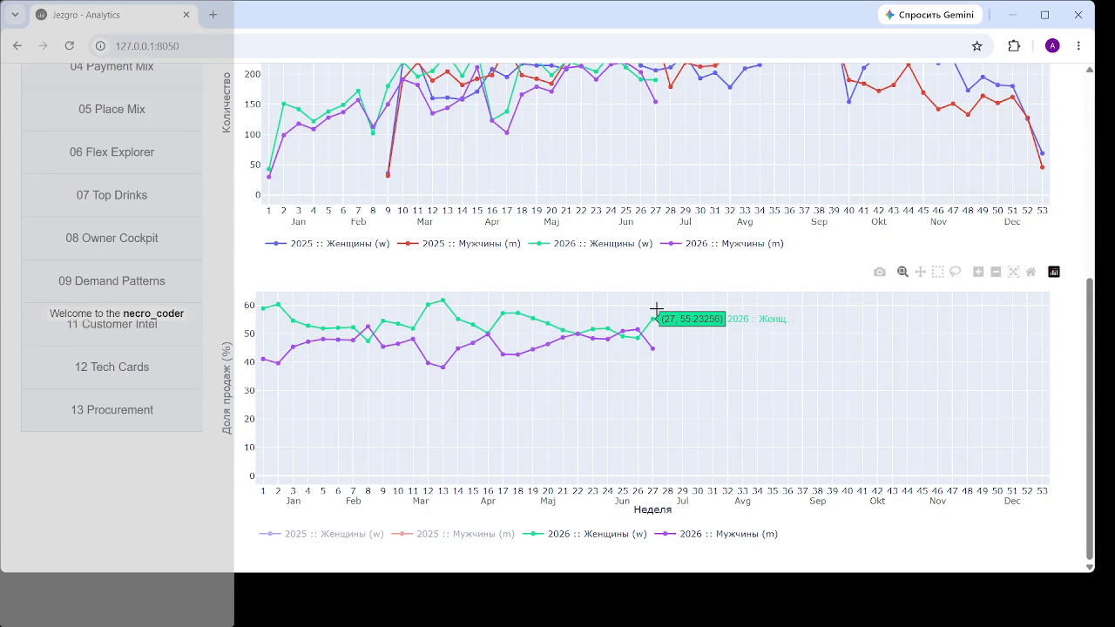
- Leave only the 2025 and 2026 Женщины lines visible, then switch to 04 Payment Mix
click(609, 534)
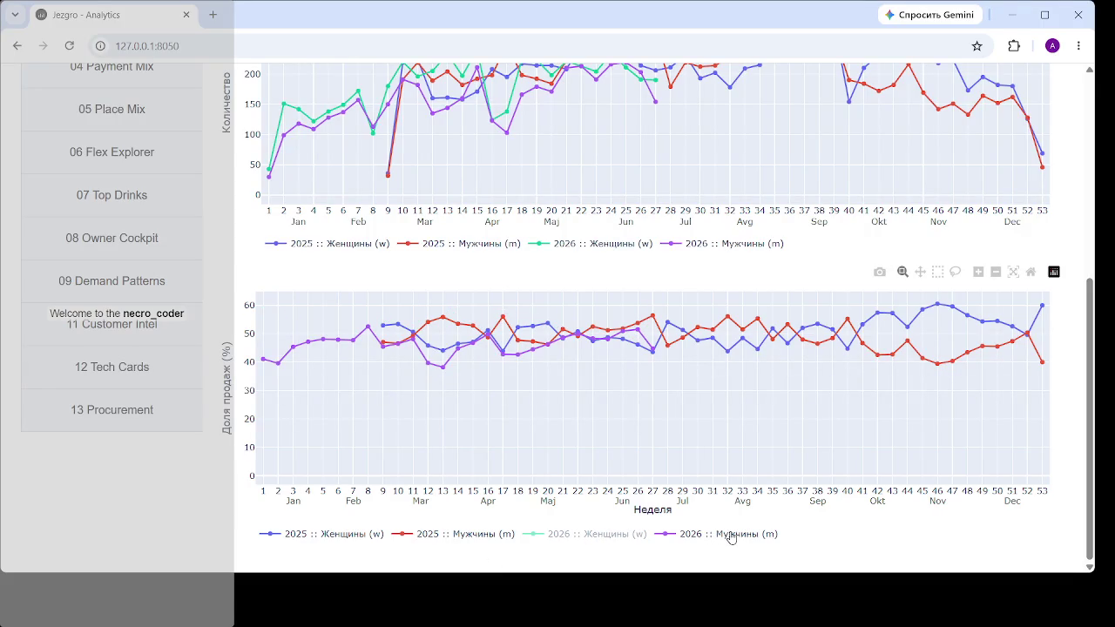
click(358, 534)
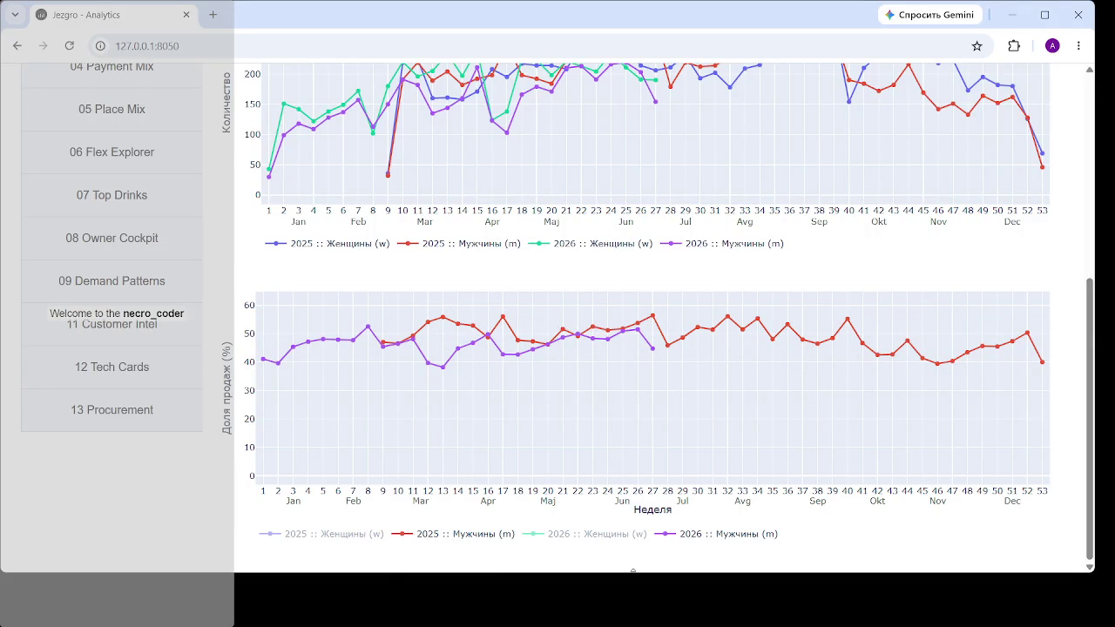
mouse_move(688, 334)
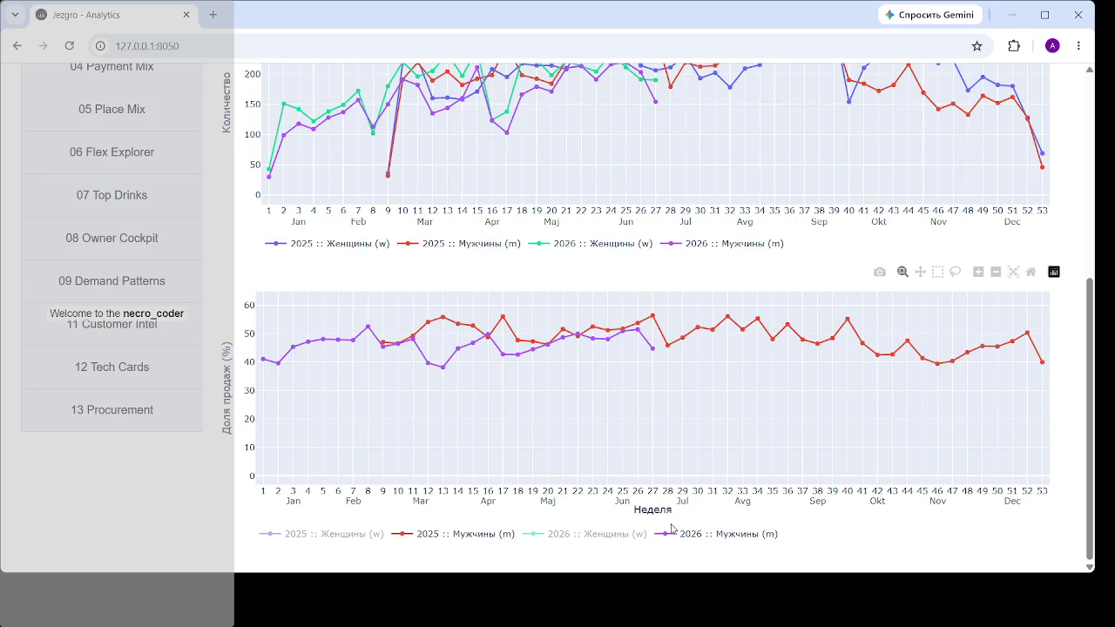
click(614, 535)
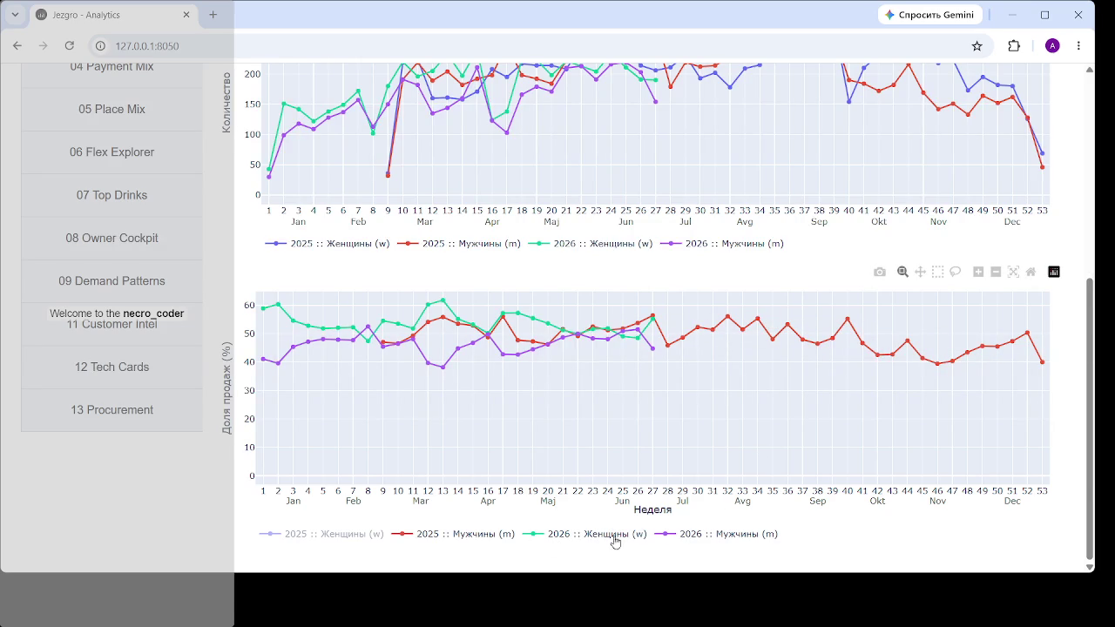
click(707, 535)
click(338, 538)
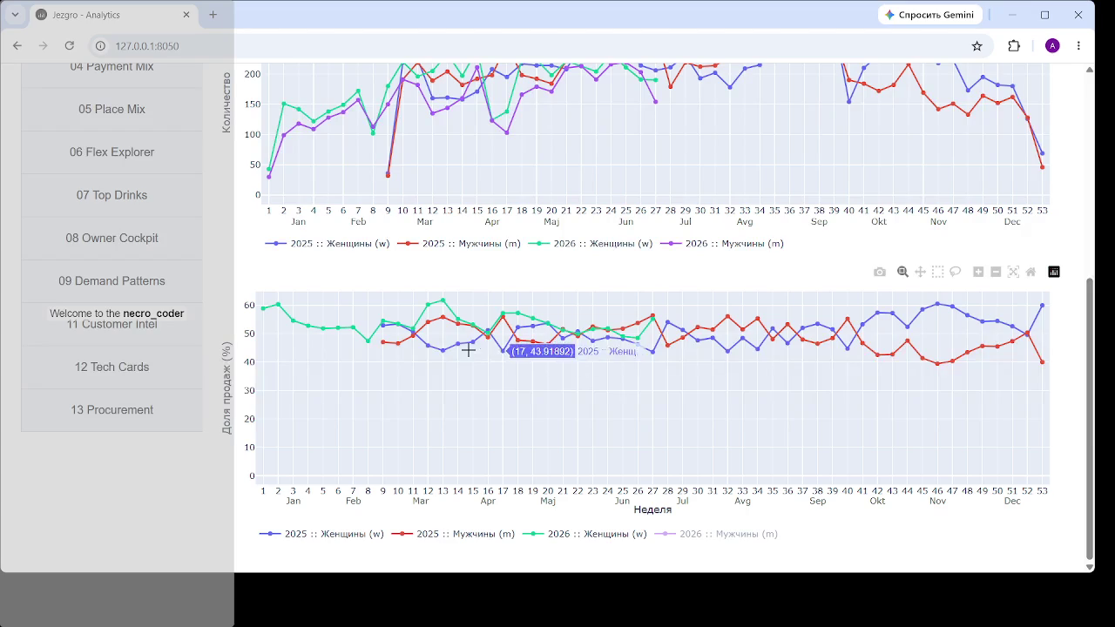
click(483, 537)
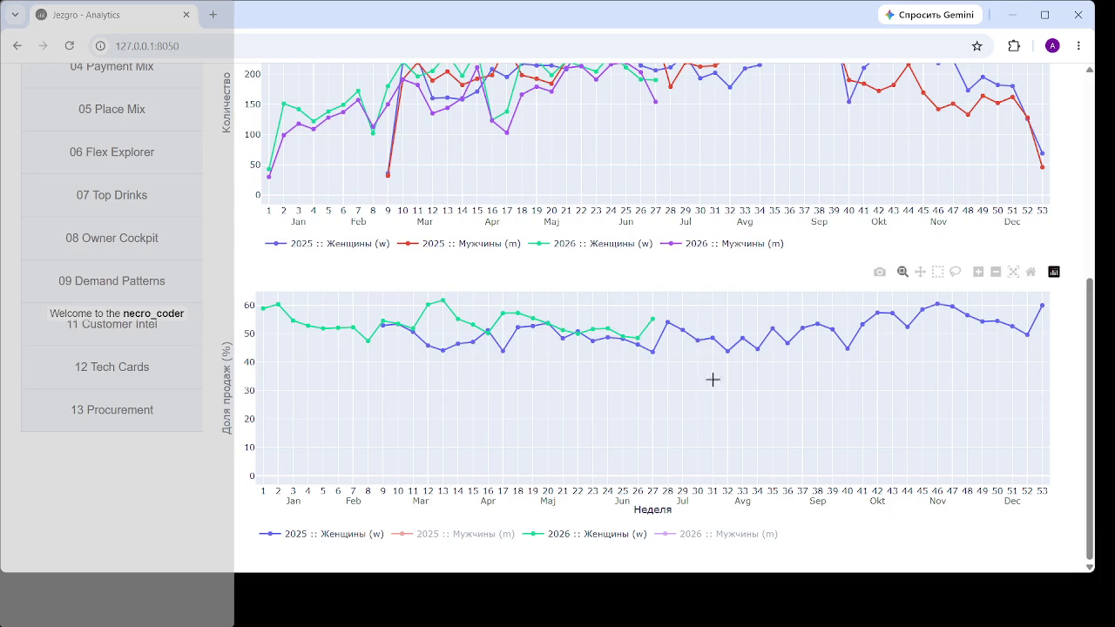
scroll(125, 267, up, 3)
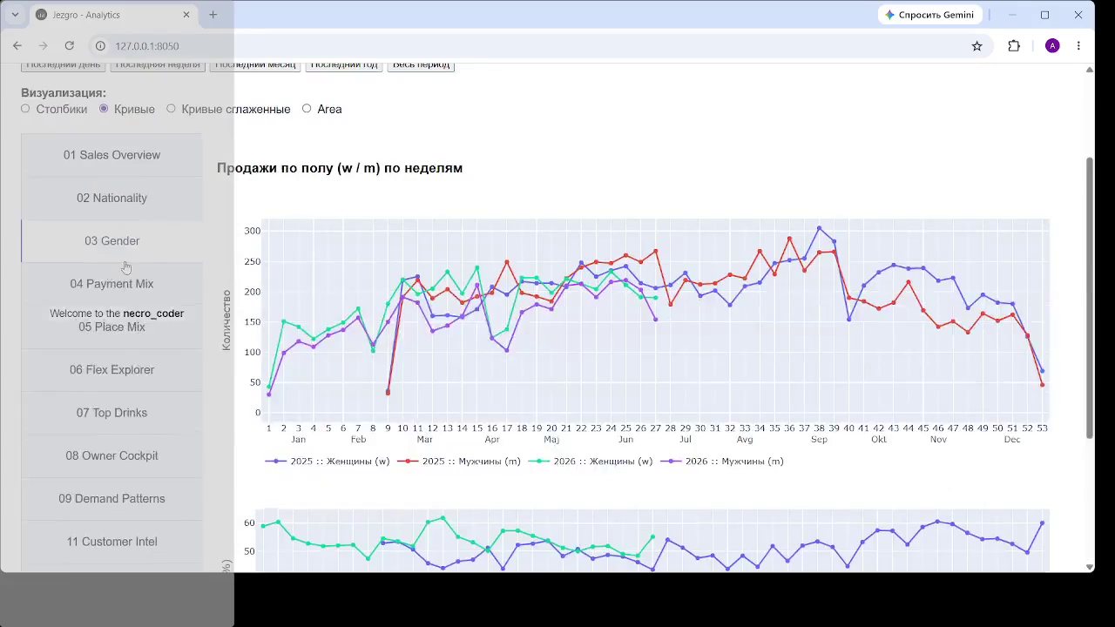
click(141, 289)
- Set the payment share-% chart legend to show only 2026 :: k and 2026 :: n
scroll(669, 242, down, 3)
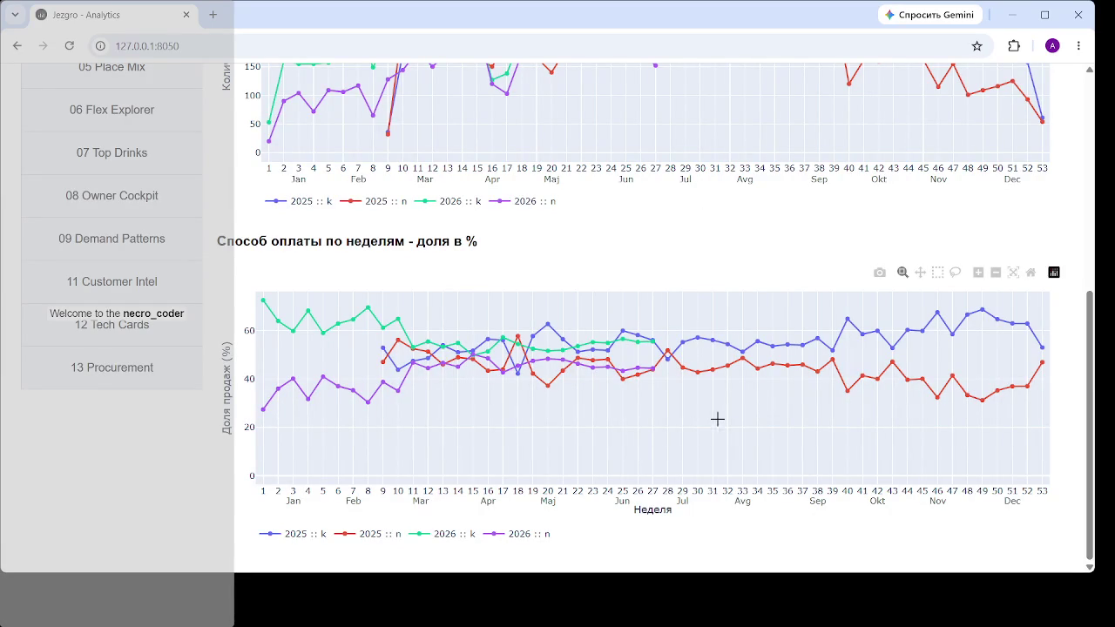
click(459, 535)
click(521, 535)
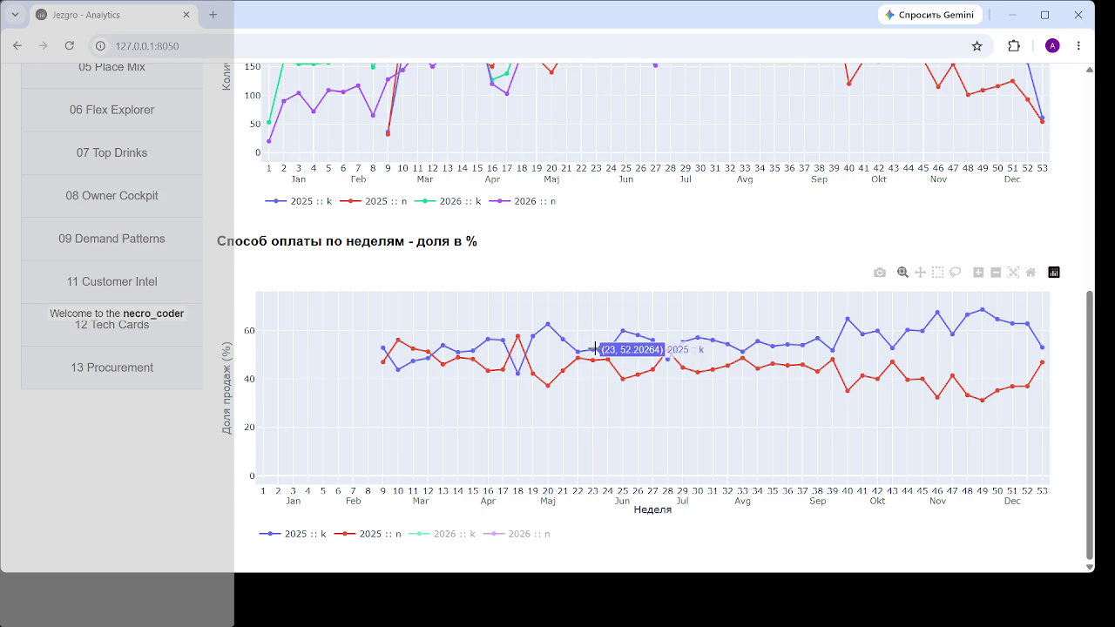
click(449, 533)
click(366, 539)
click(292, 537)
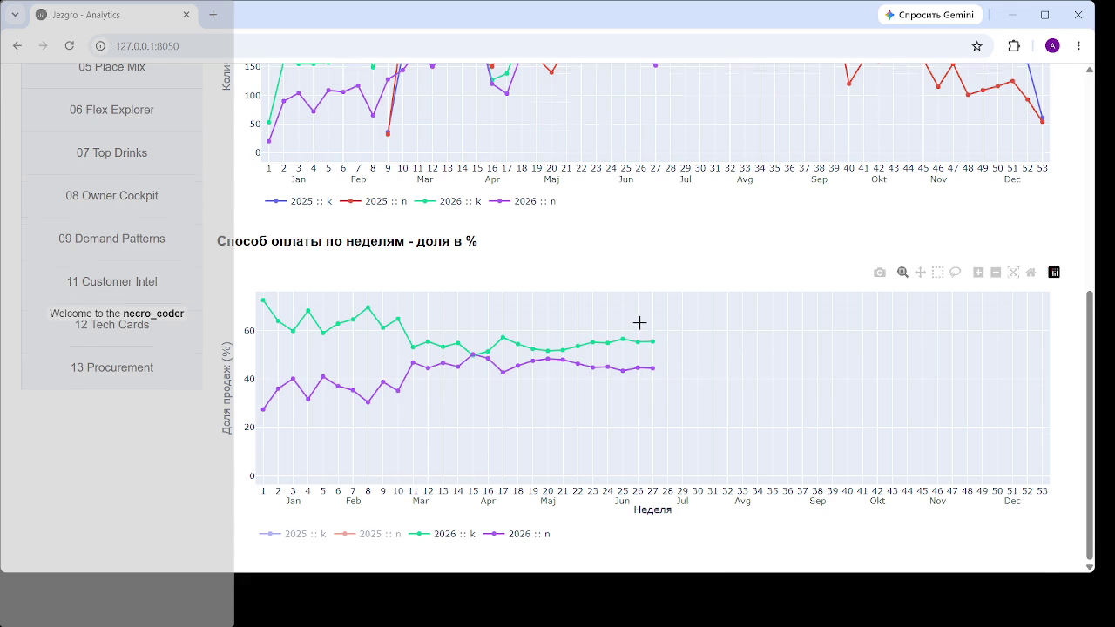
scroll(640, 324, up, 2)
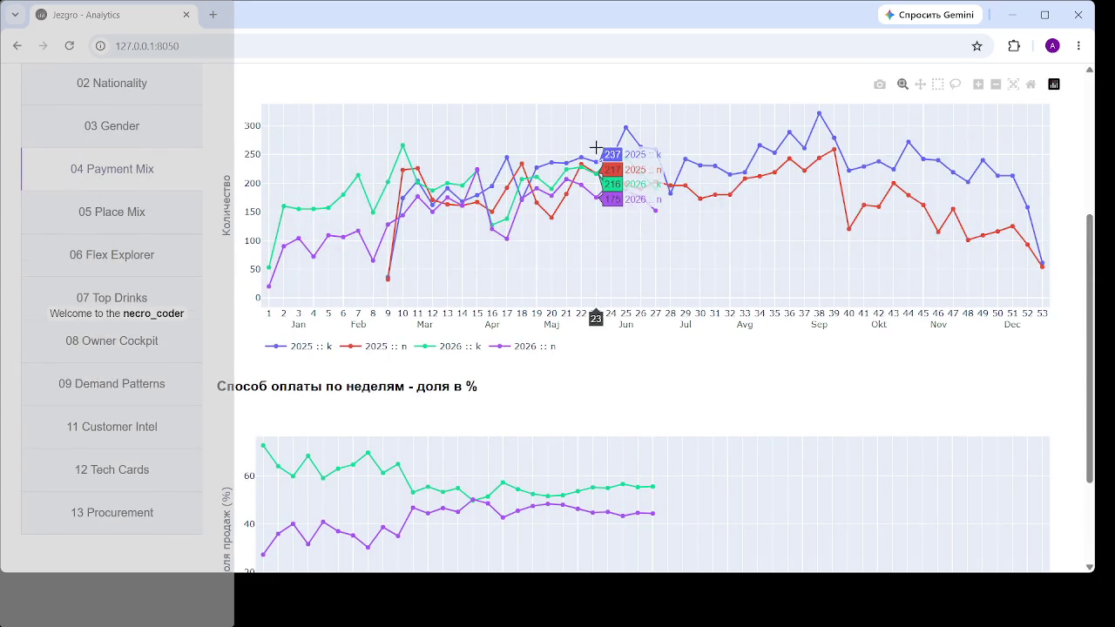
scroll(610, 182, down, 1)
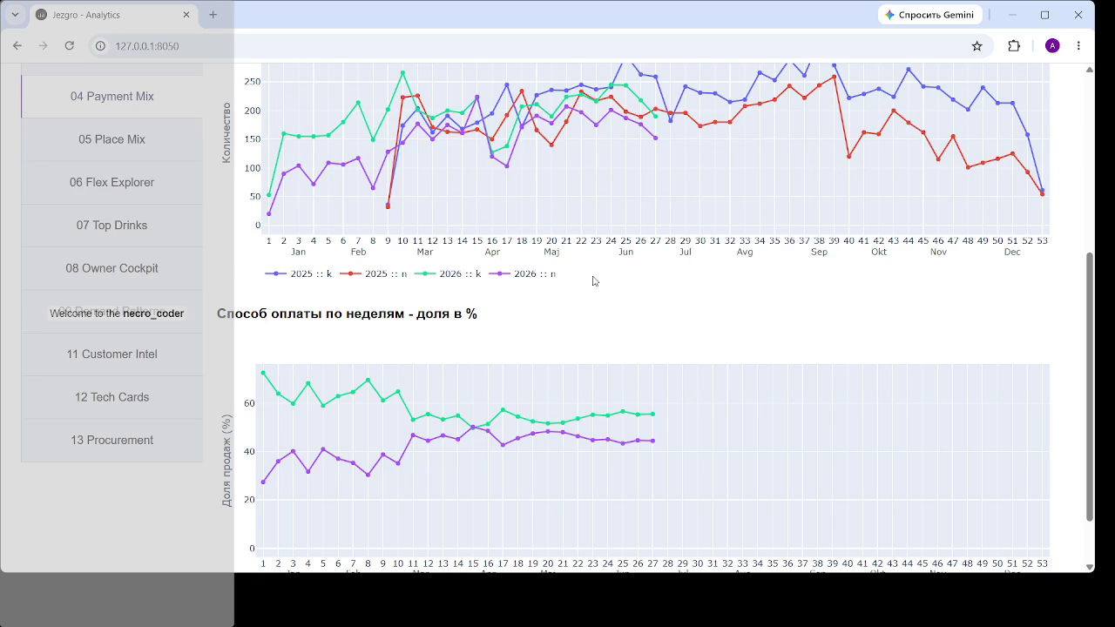
mouse_move(655, 412)
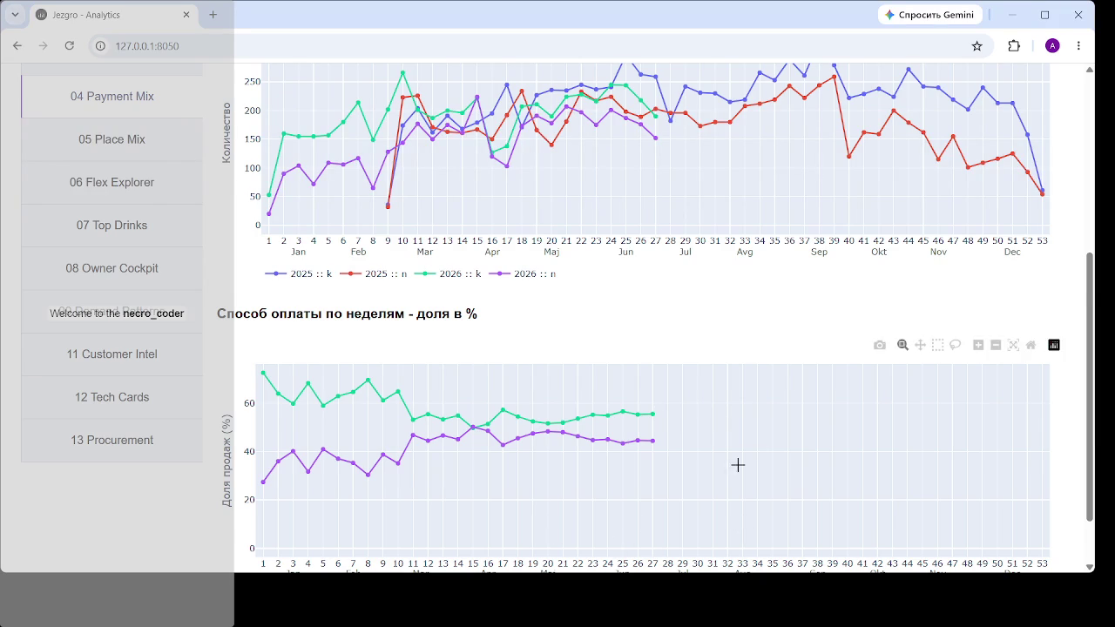
scroll(737, 463, down, 1)
scroll(759, 252, up, 3)
- Open 05 Place Mix and review its weekly here / takeaway receipt-count chart
click(121, 285)
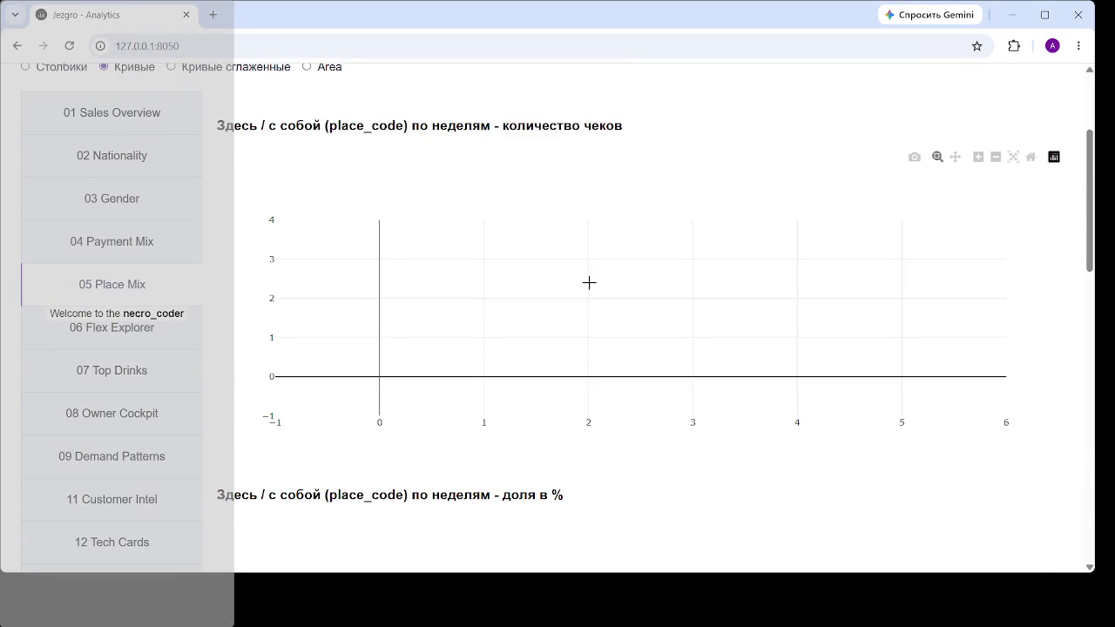
scroll(639, 244, down, 2)
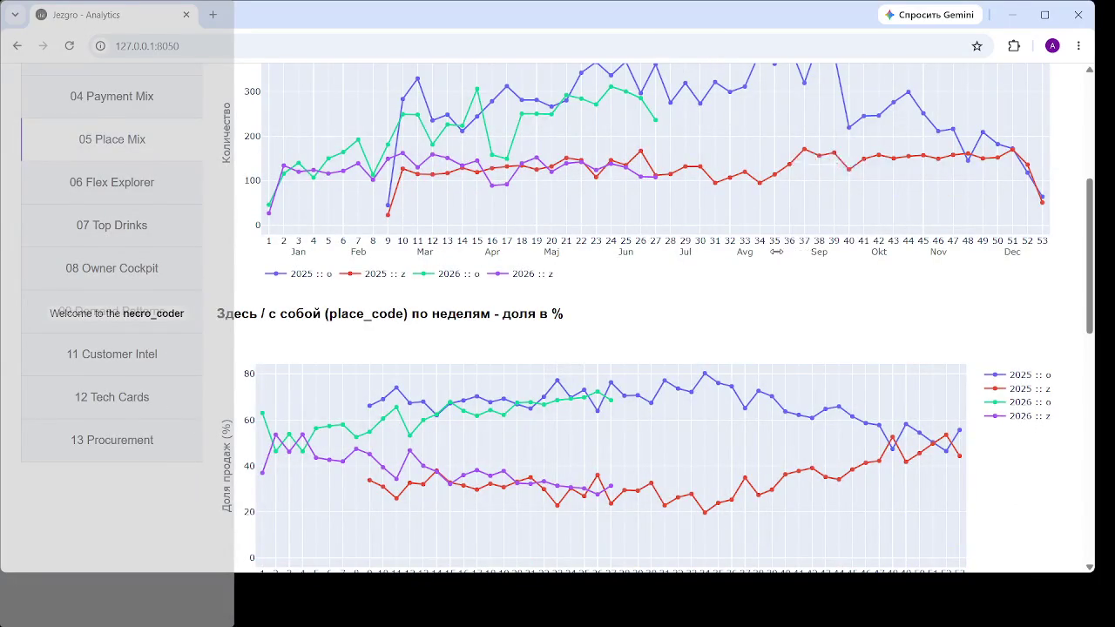
scroll(767, 268, up, 2)
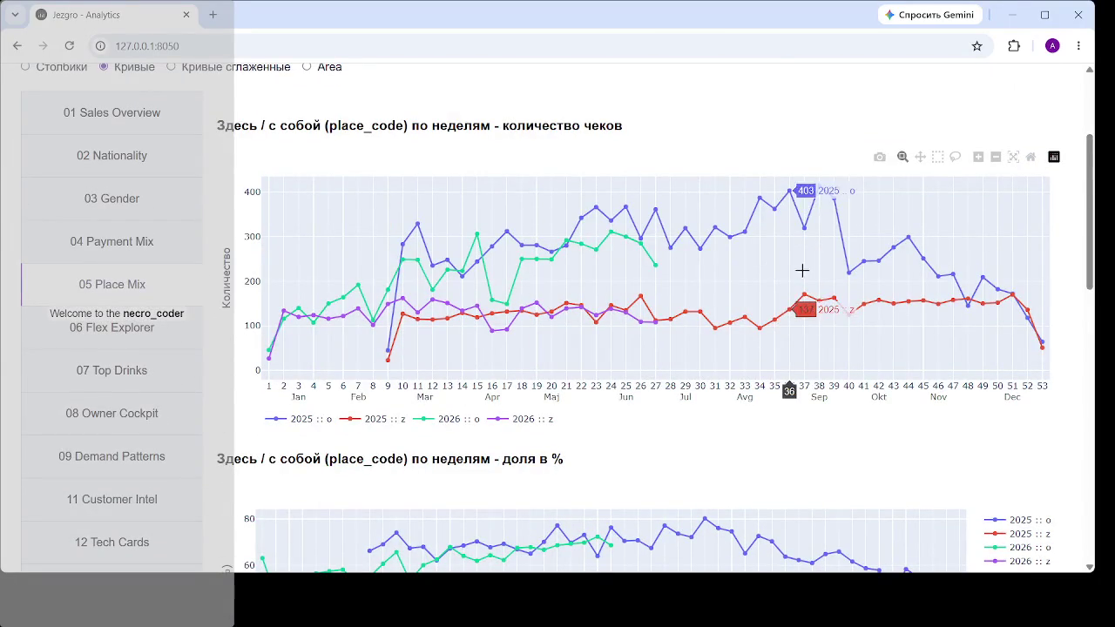
scroll(800, 270, down, 3)
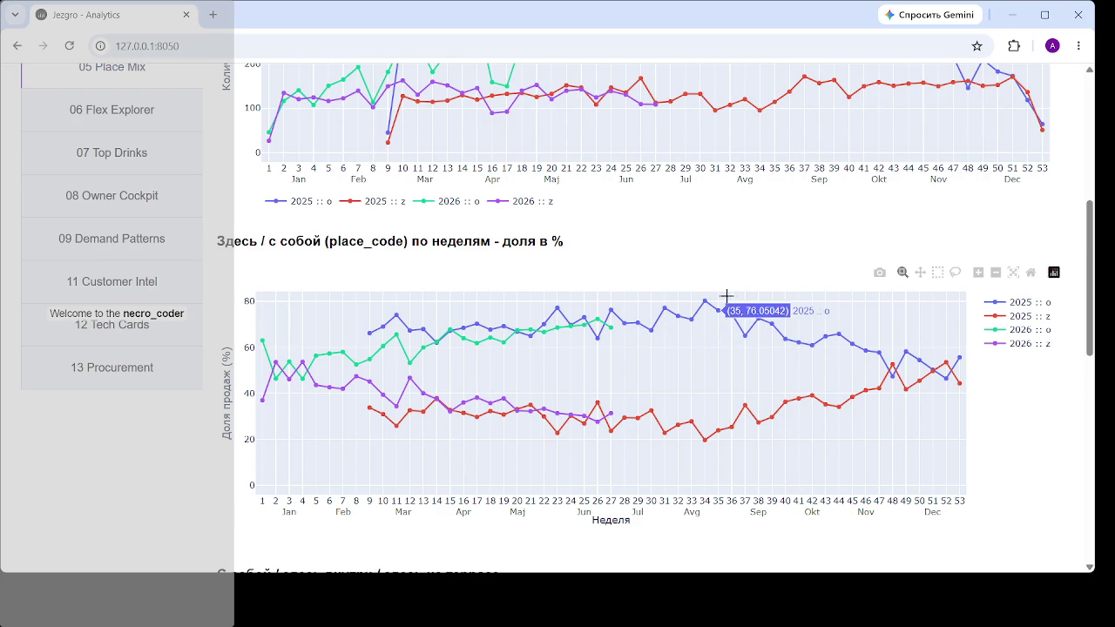
scroll(800, 319, up, 3)
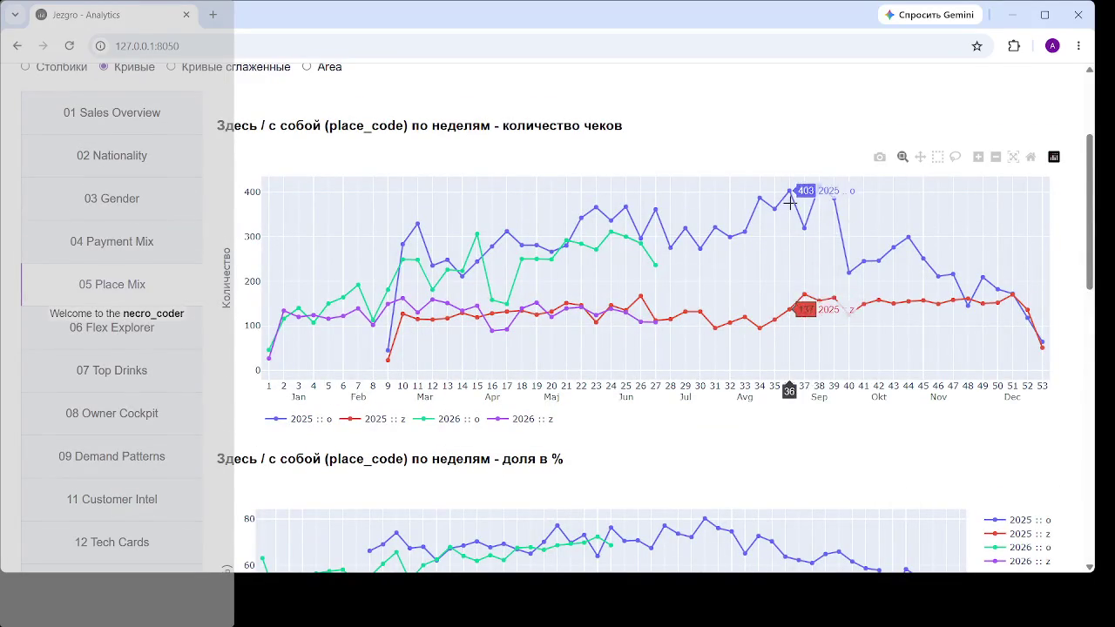
scroll(790, 204, down, 2)
scroll(1011, 375, down, 1)
- Scroll through the Place Mix quantity and share-% charts for 2025 and 2026
scroll(1011, 375, down, 1)
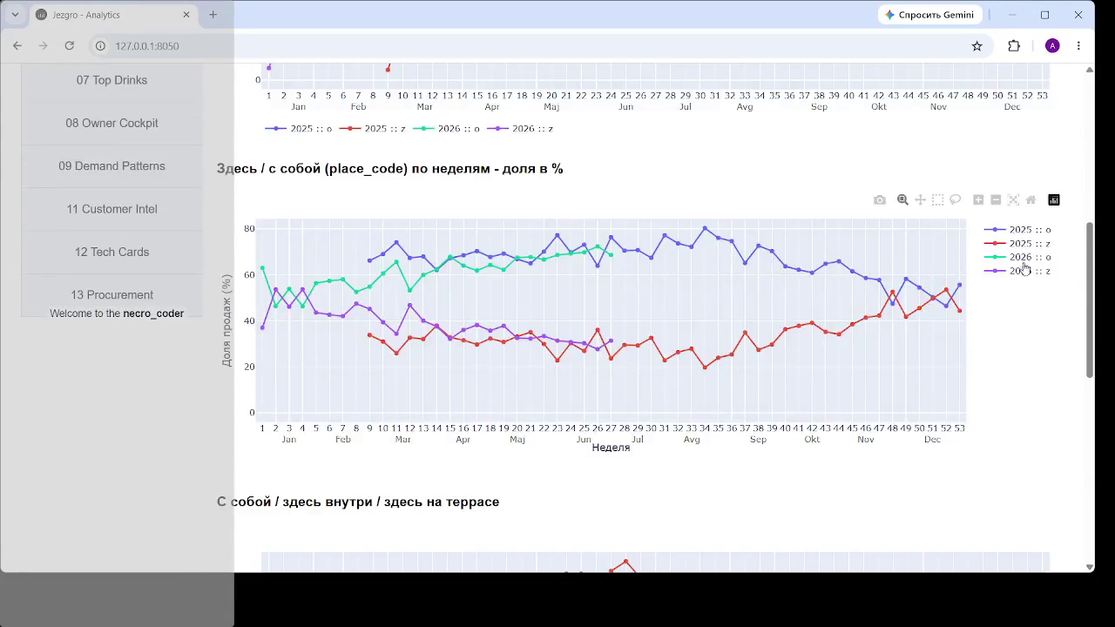
scroll(1002, 370, up, 2)
scroll(958, 461, up, 2)
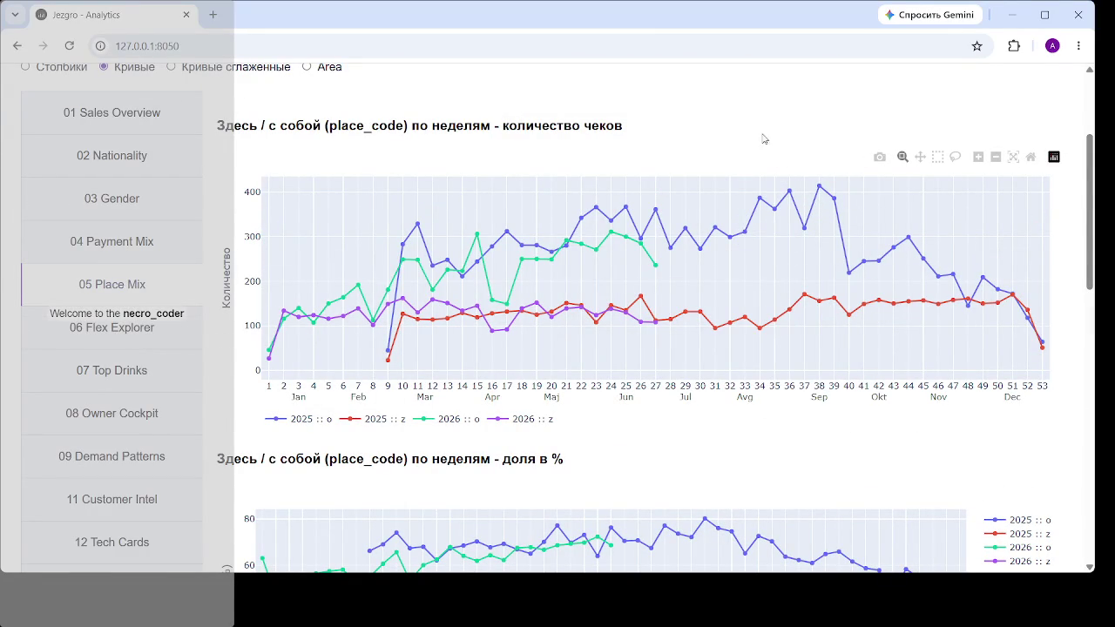
scroll(754, 233, down, 3)
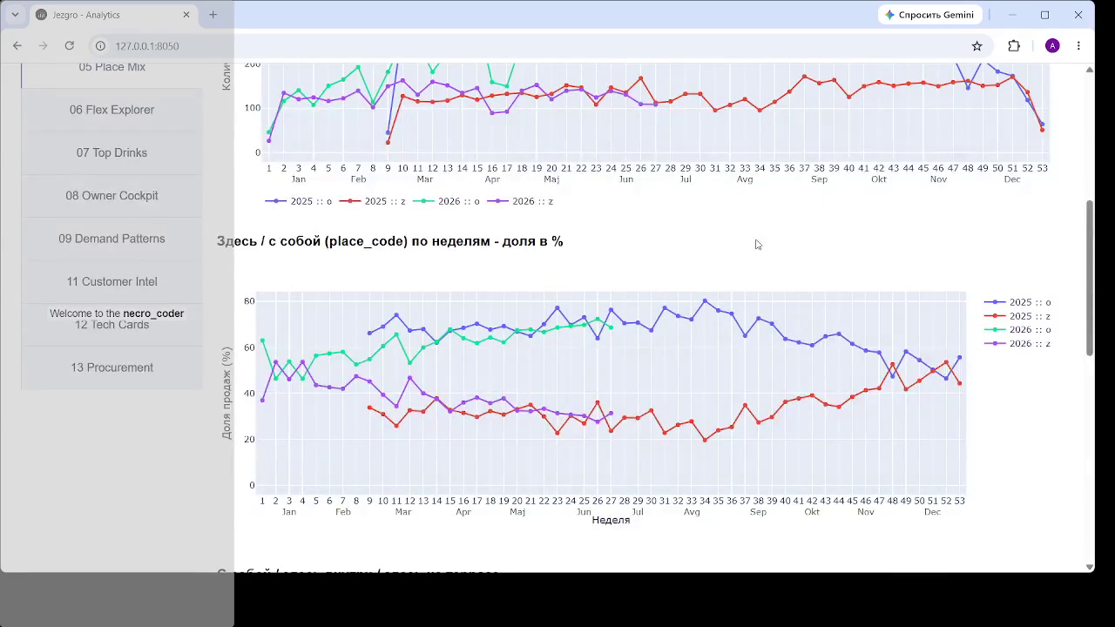
scroll(756, 244, up, 1)
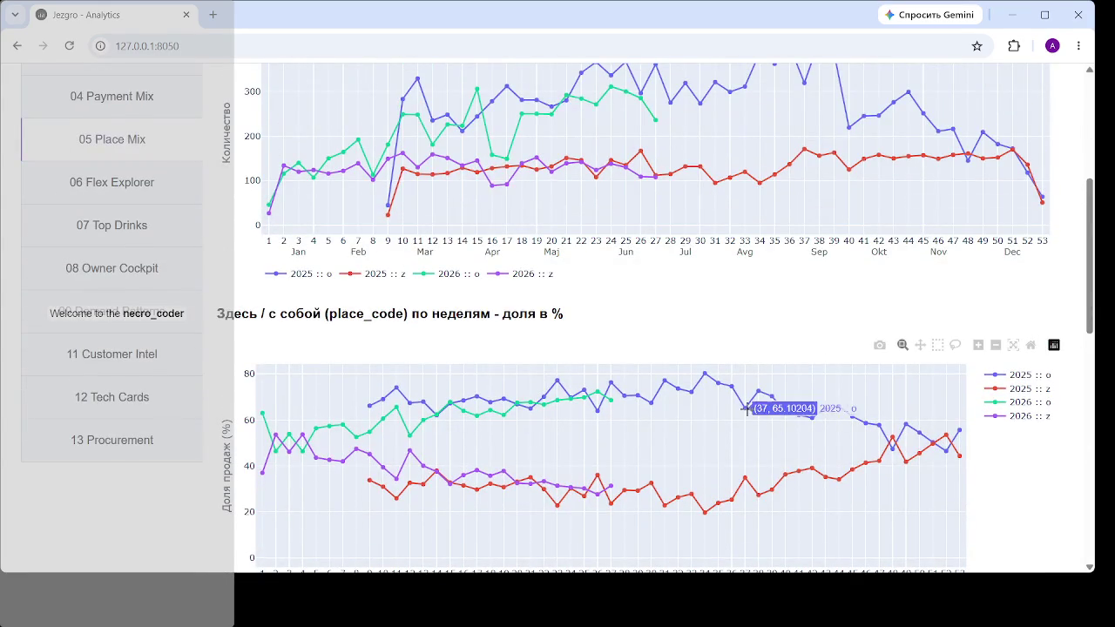
scroll(741, 401, down, 1)
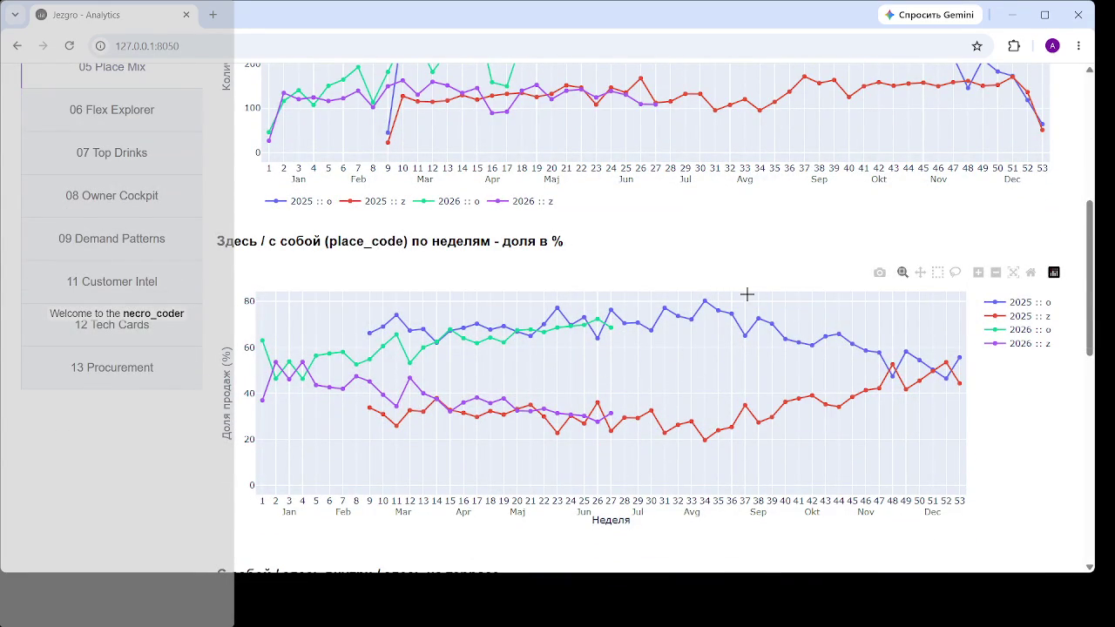
mouse_move(763, 421)
scroll(766, 291, down, 3)
scroll(766, 291, down, 2)
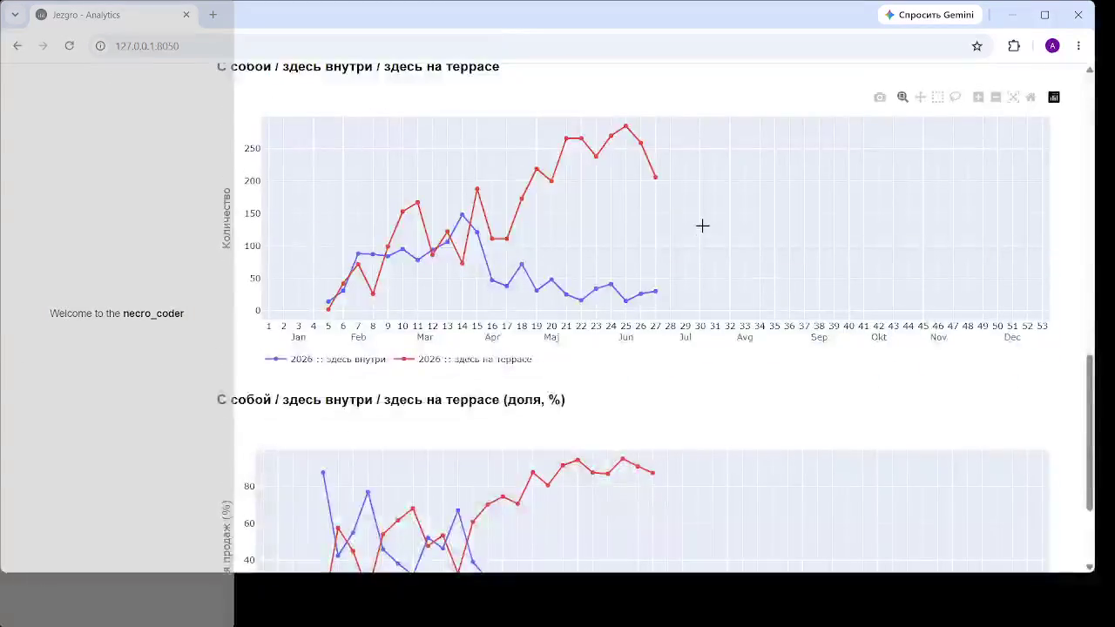
scroll(702, 227, up, 1)
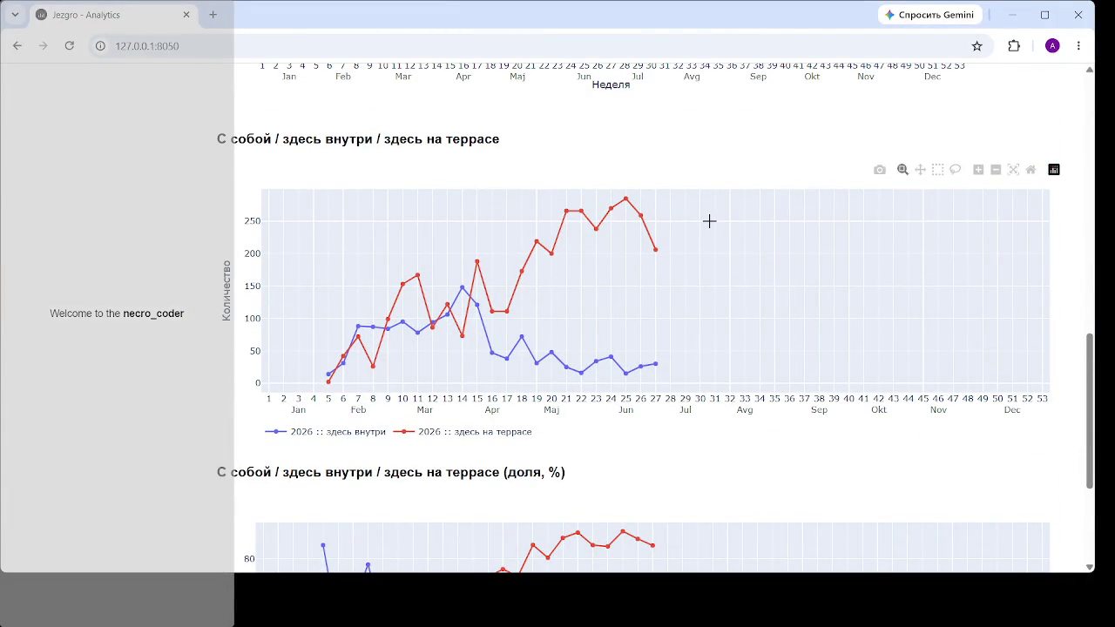
mouse_move(668, 250)
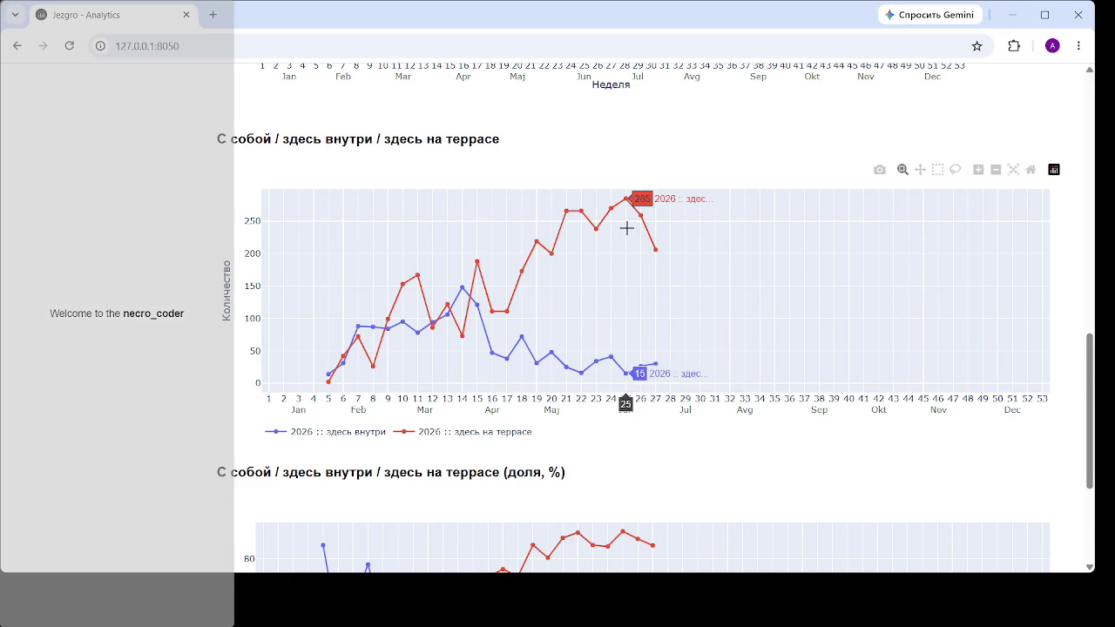
scroll(627, 228, down, 3)
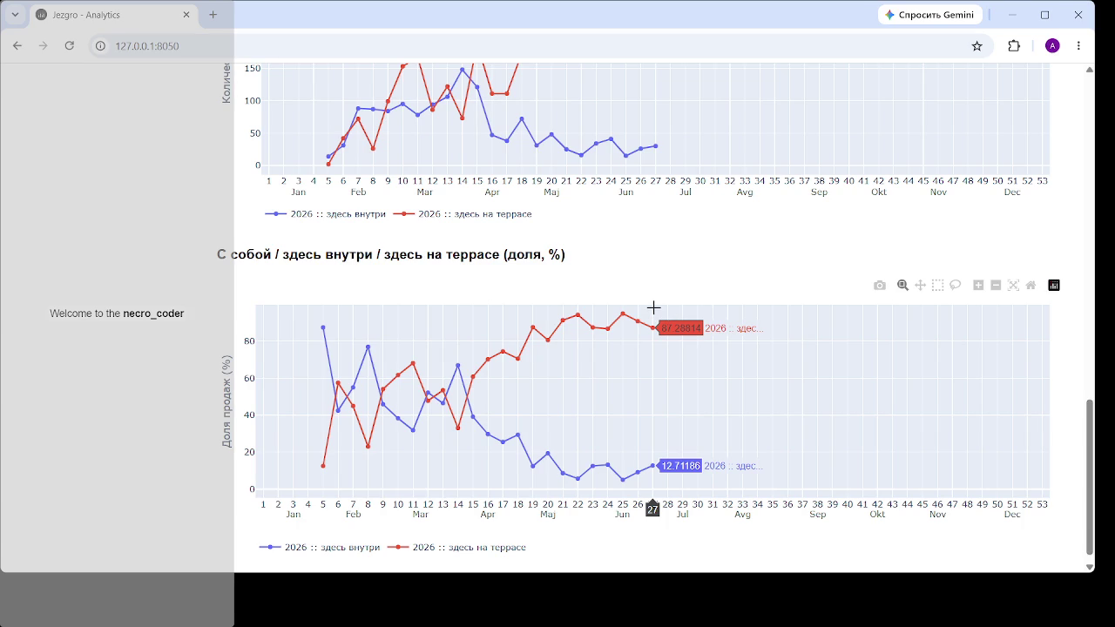
scroll(653, 308, down, 1)
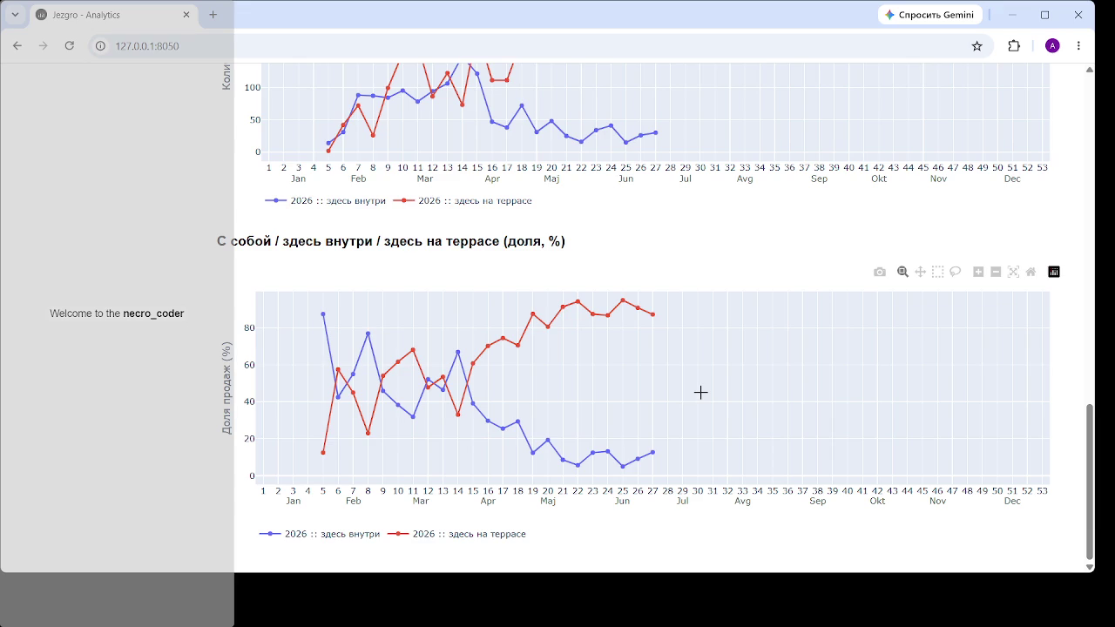
scroll(158, 351, up, 3)
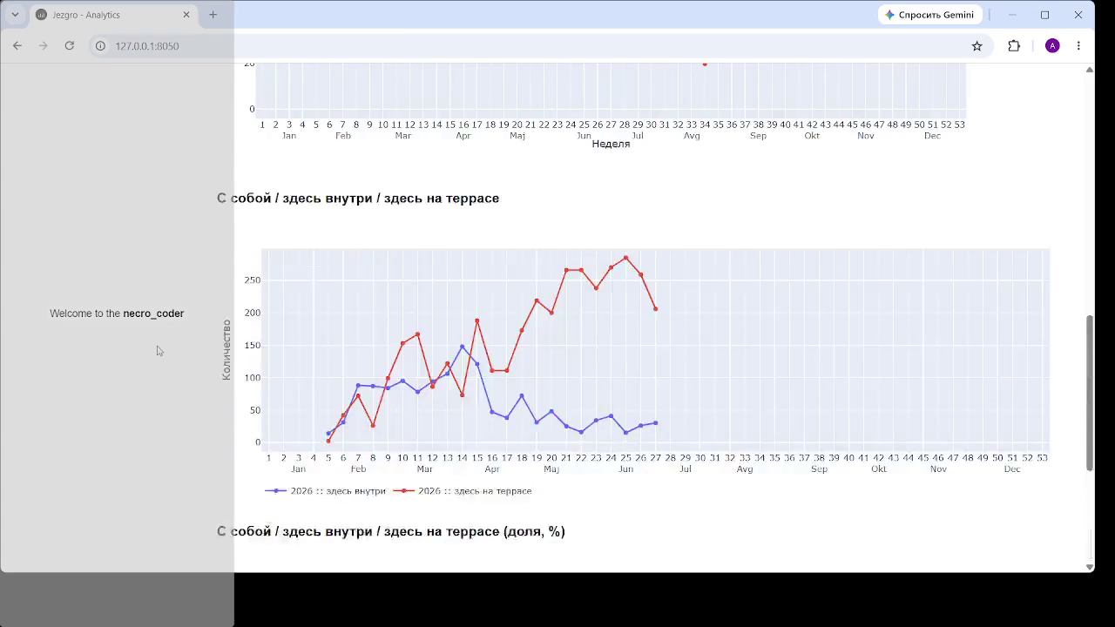
scroll(158, 350, up, 5)
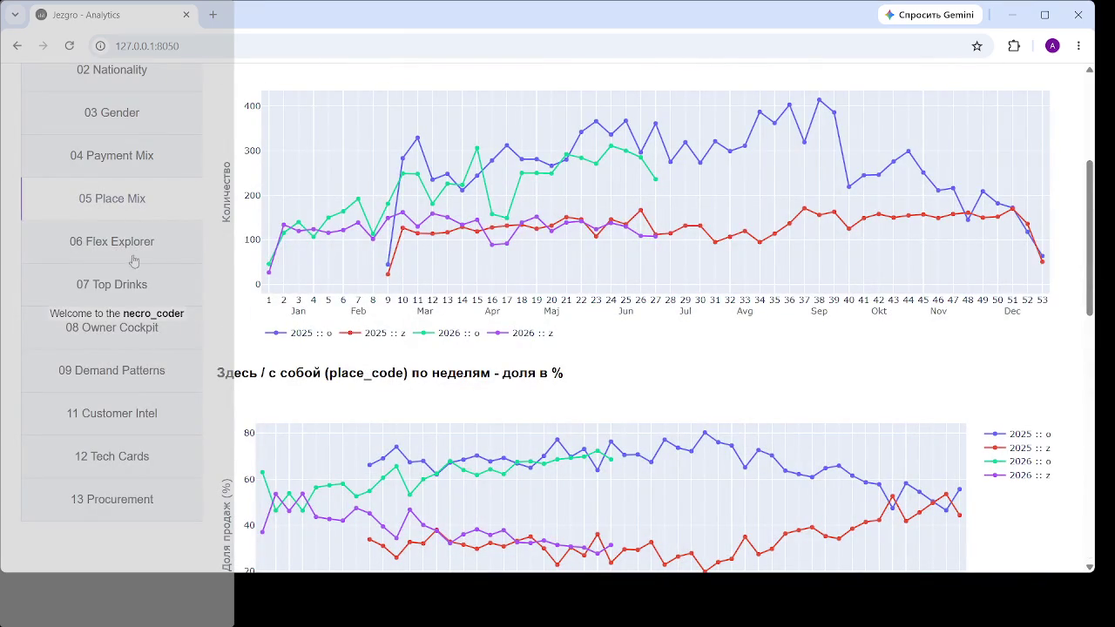
- View the 07 Top Drinks and 11 Customer Intel pages, then go to 09 Demand Patterns
click(133, 293)
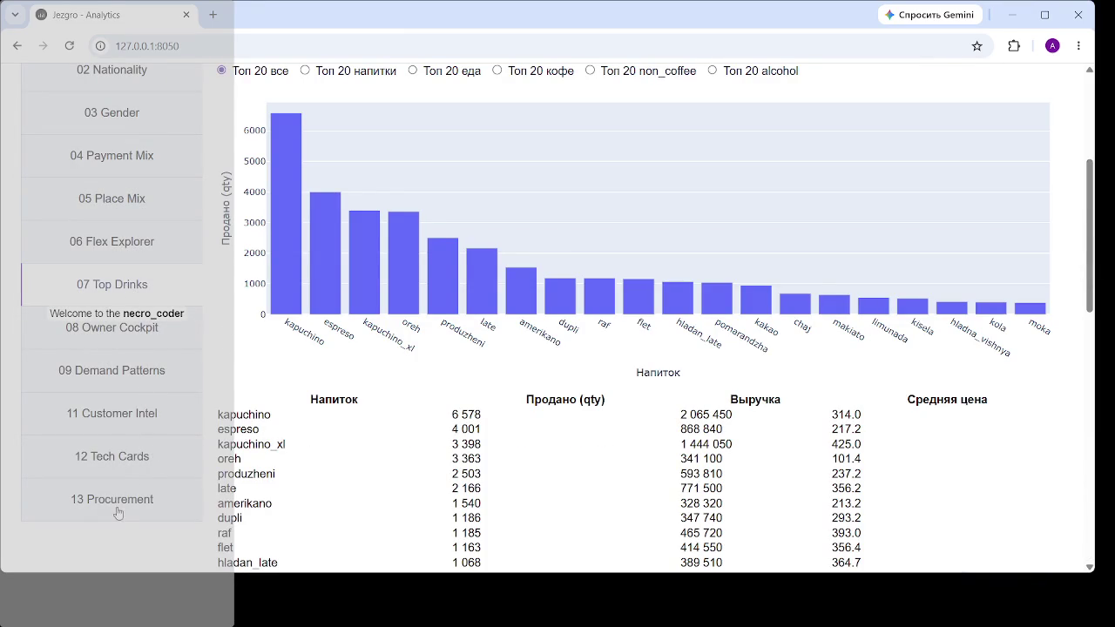
click(141, 414)
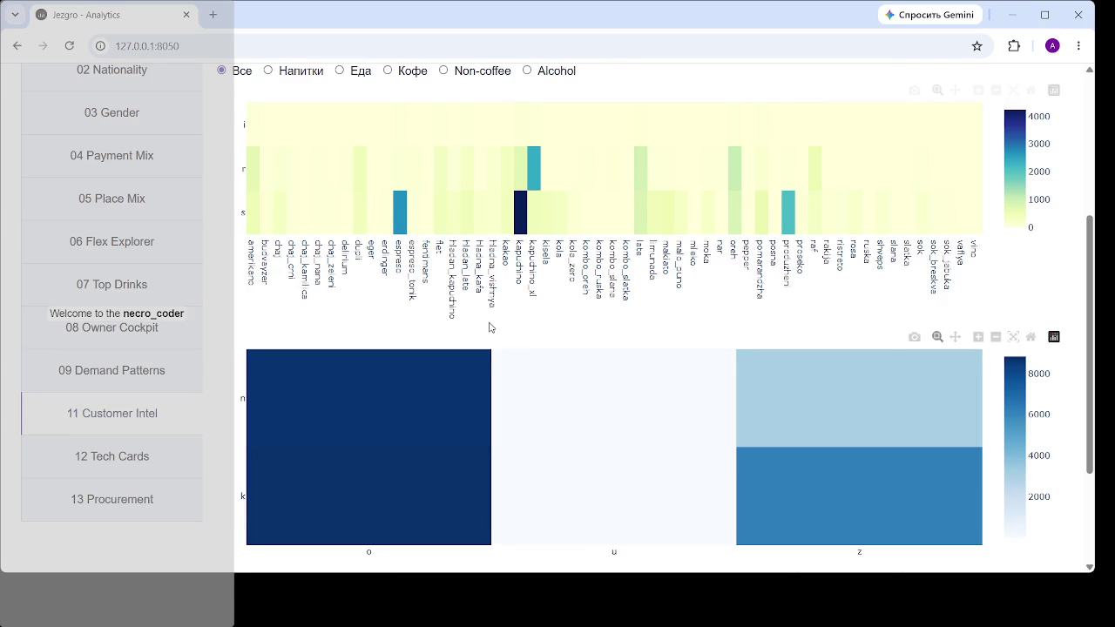
scroll(490, 327, down, 2)
scroll(473, 322, up, 5)
scroll(130, 479, down, 1)
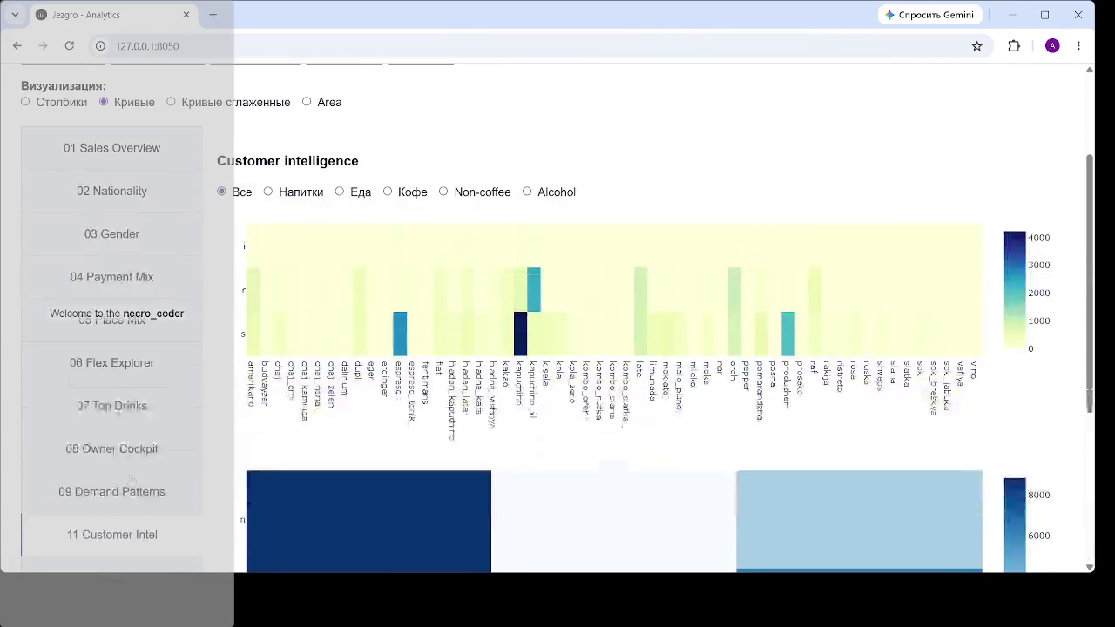
click(164, 493)
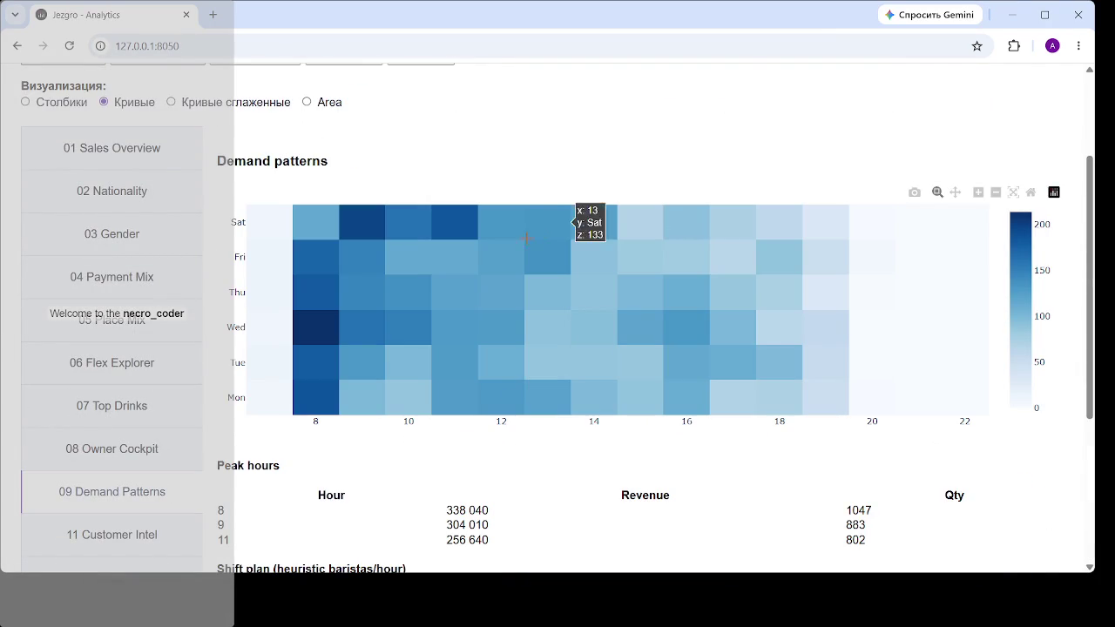
- Scroll down the Demand Patterns page to the Peak hours table and Shift plan chart
scroll(282, 219, up, 3)
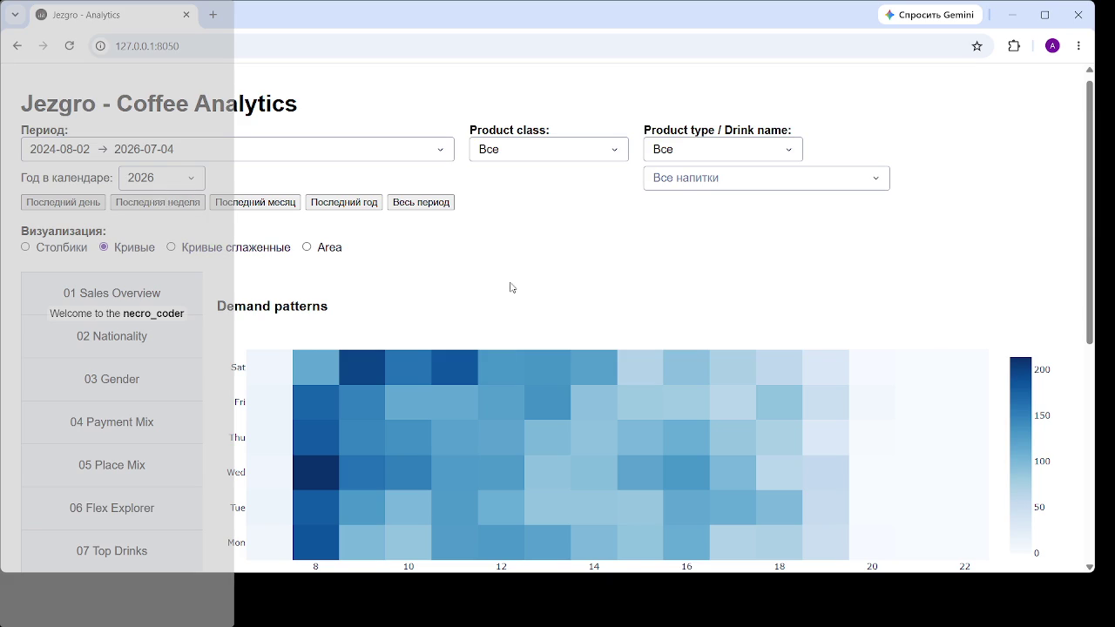
scroll(510, 284, down, 5)
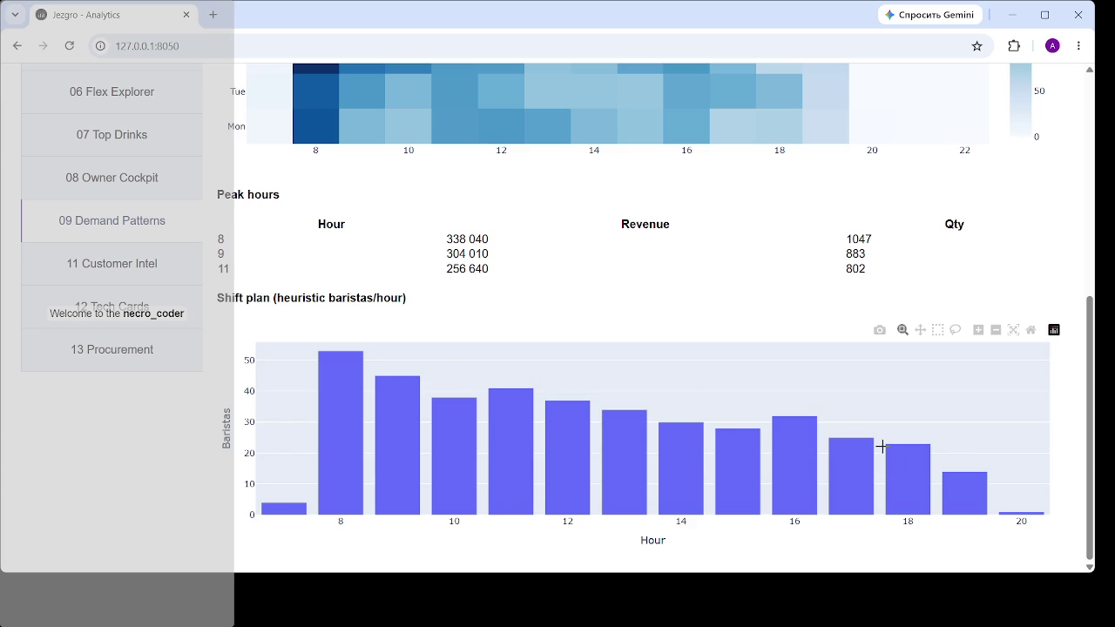
scroll(741, 406, up, 3)
- Inspect the heatmap's Monday demand, falling from 186 at 8:00 to 71 at 18:00
mouse_move(383, 311)
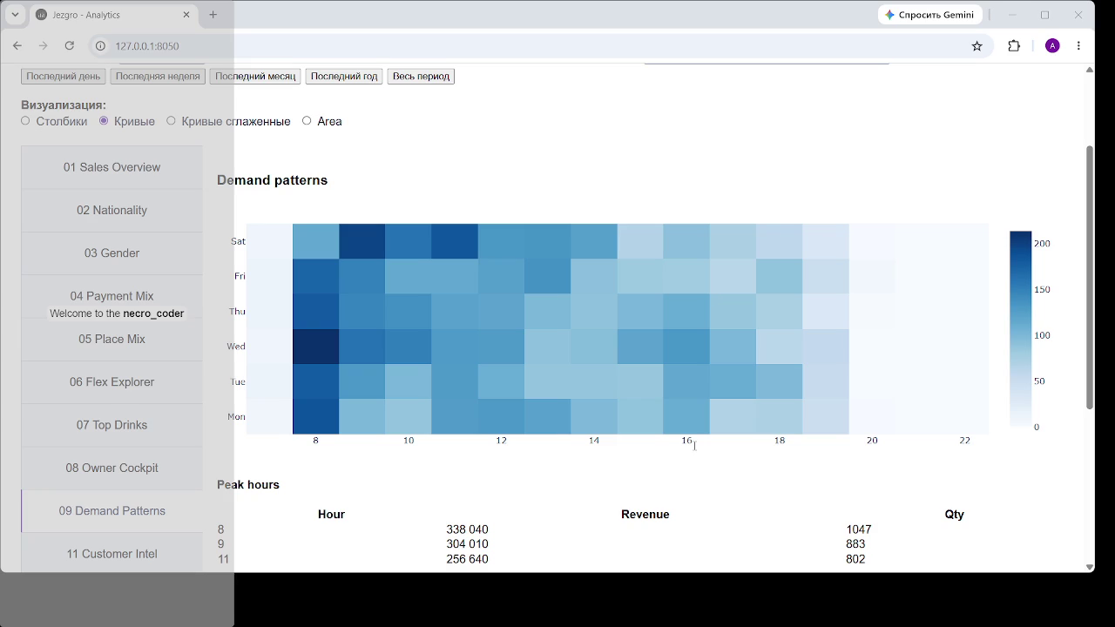
mouse_move(307, 424)
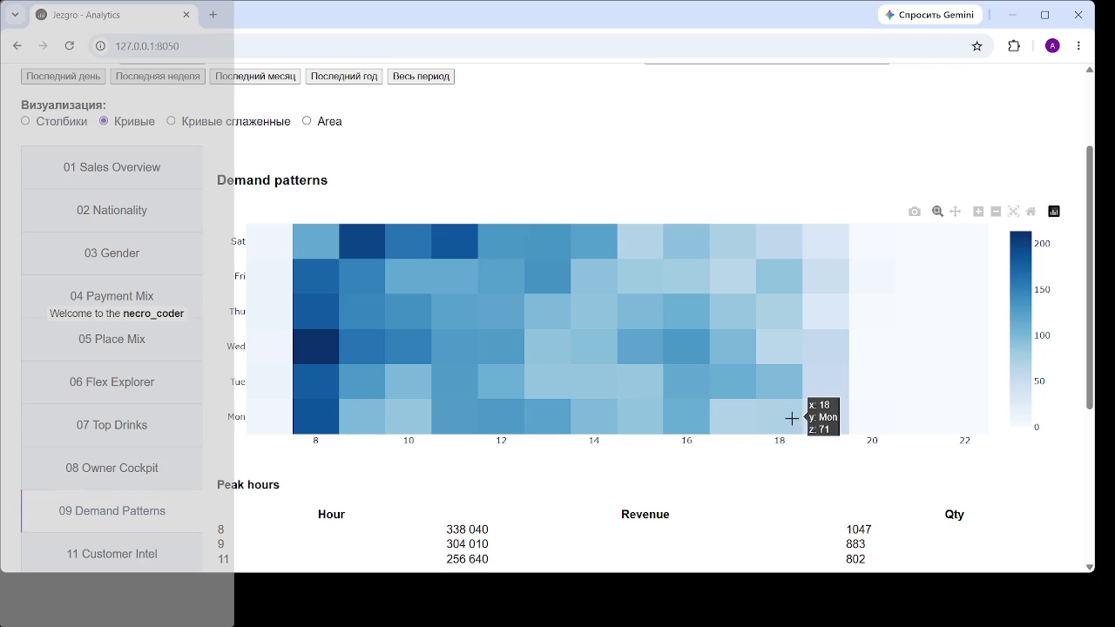
- Box-zoom the weekday-by-hour heatmap into its Monday early-hours corner
scroll(799, 418, down, 3)
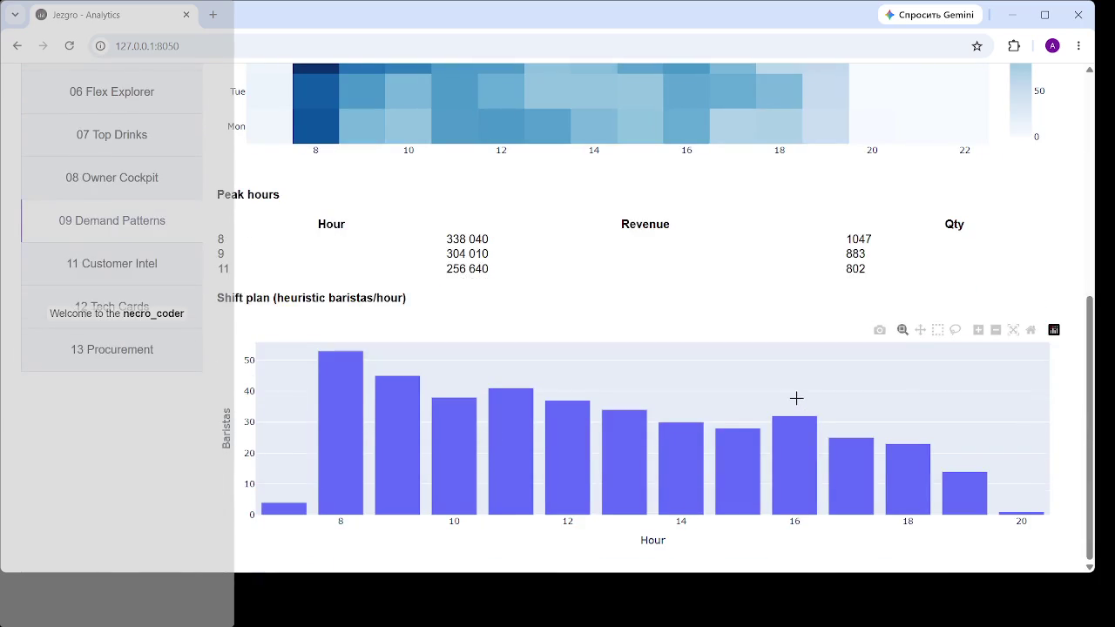
scroll(797, 401, up, 3)
scroll(778, 346, down, 2)
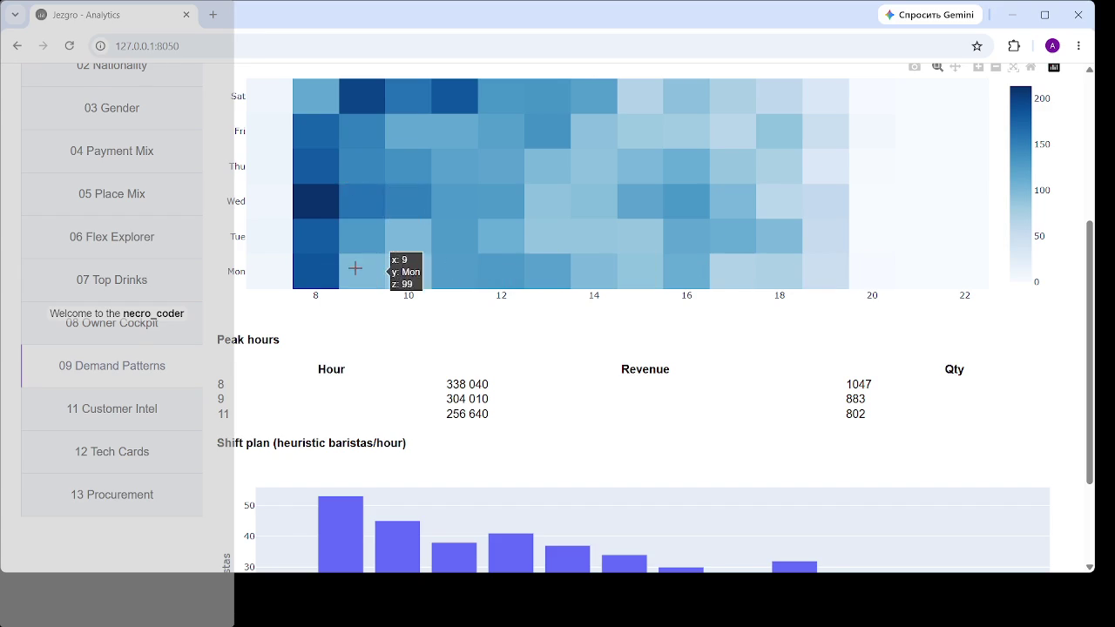
scroll(384, 261, up, 1)
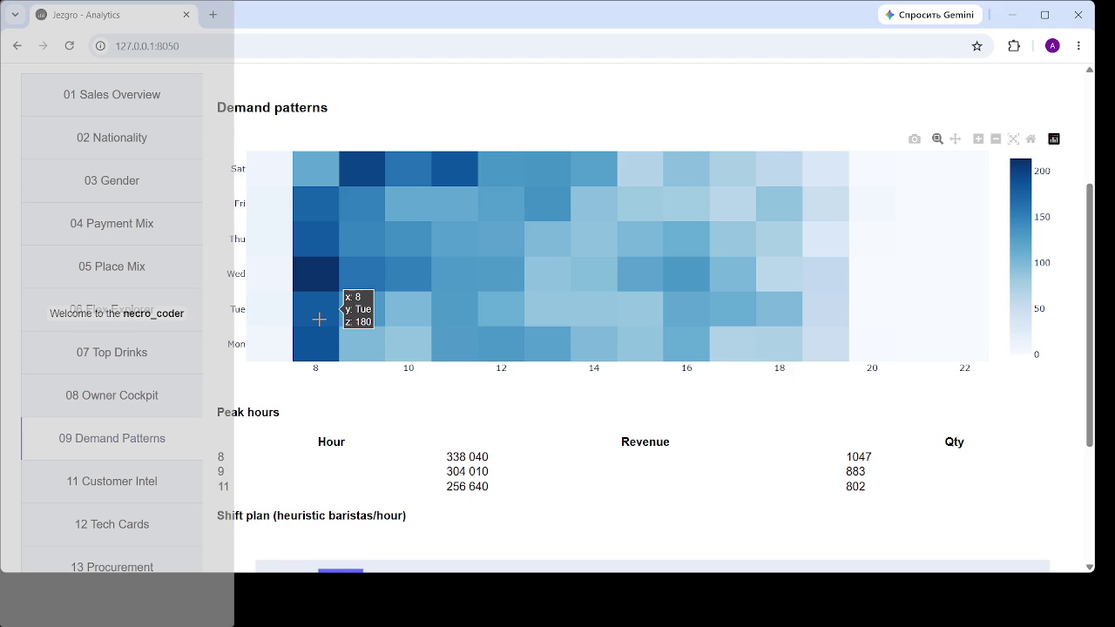
drag(319, 320, 247, 358)
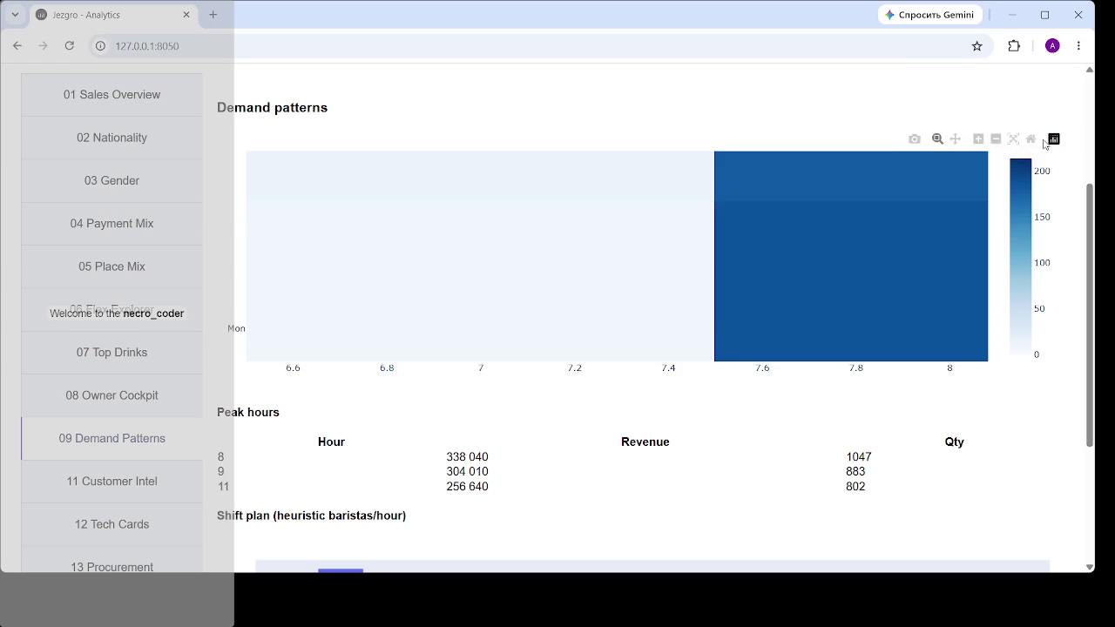
- Reset the heatmap to full view, run a Google search for '7', then return to the dashboard
click(1032, 141)
scroll(261, 349, up, 3)
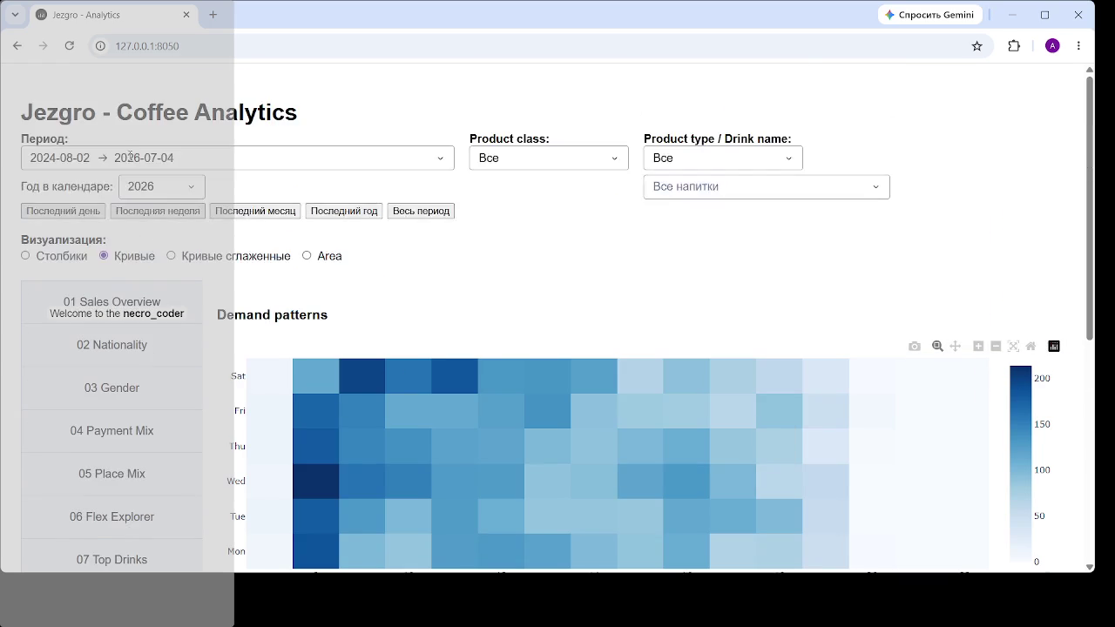
click(212, 45)
text(7)
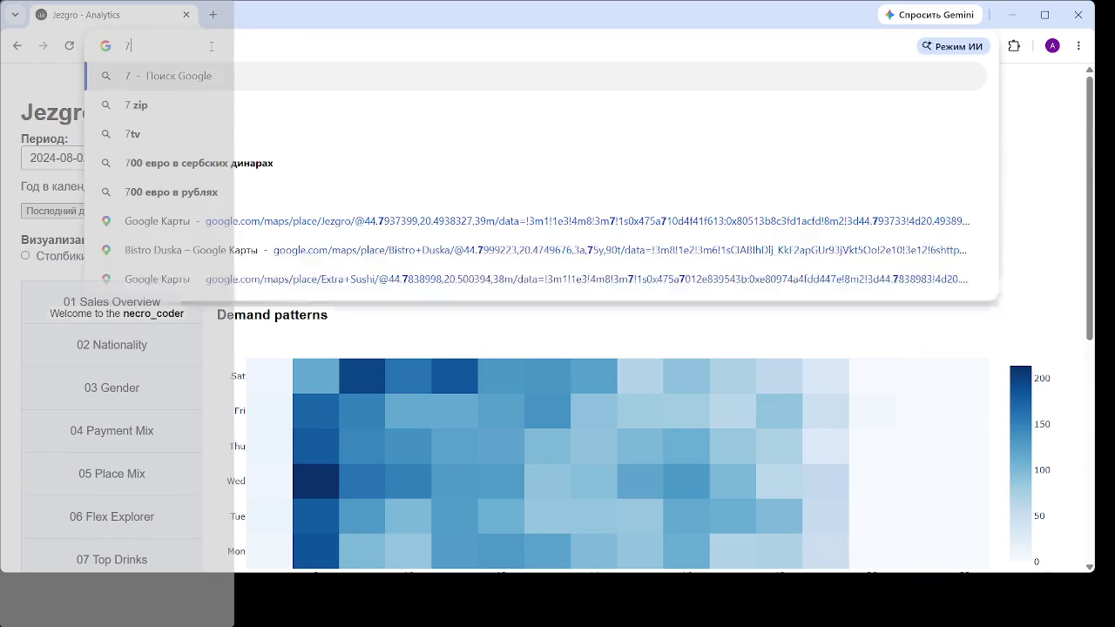
key(Return)
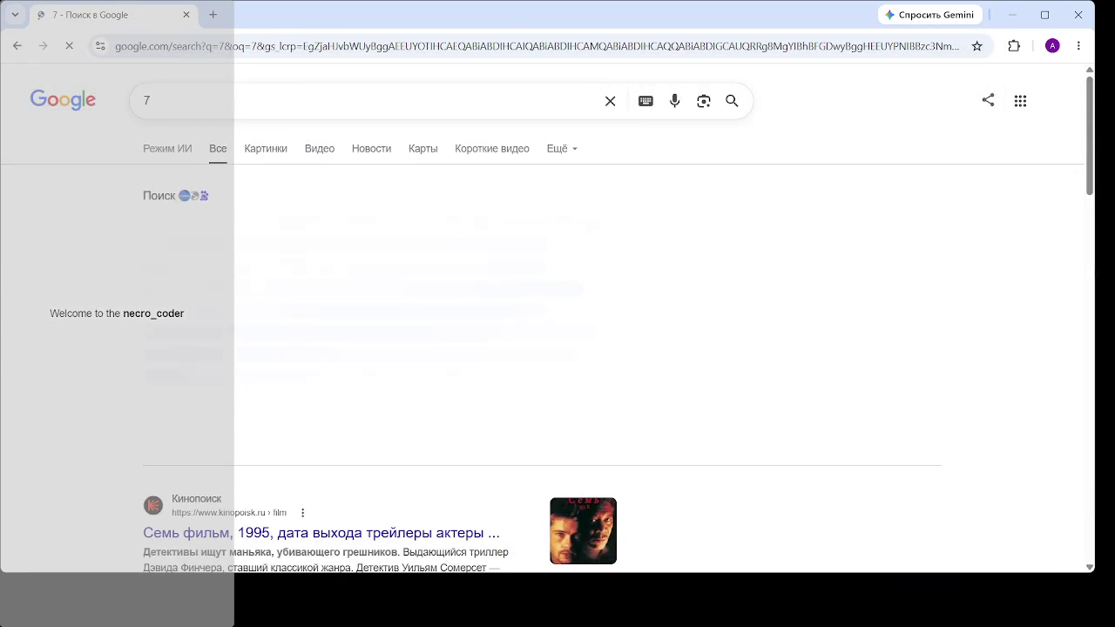
click(17, 45)
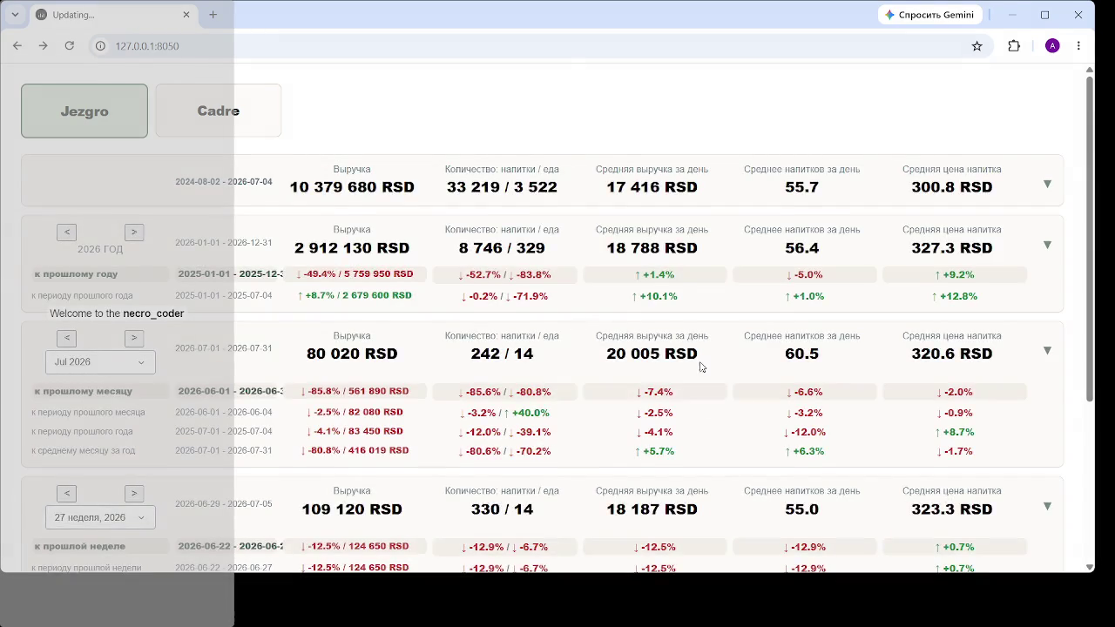
- Scroll down to the Динамика выручки chart beside the 04.07.2026 daily gauge panel
scroll(468, 424, down, 2)
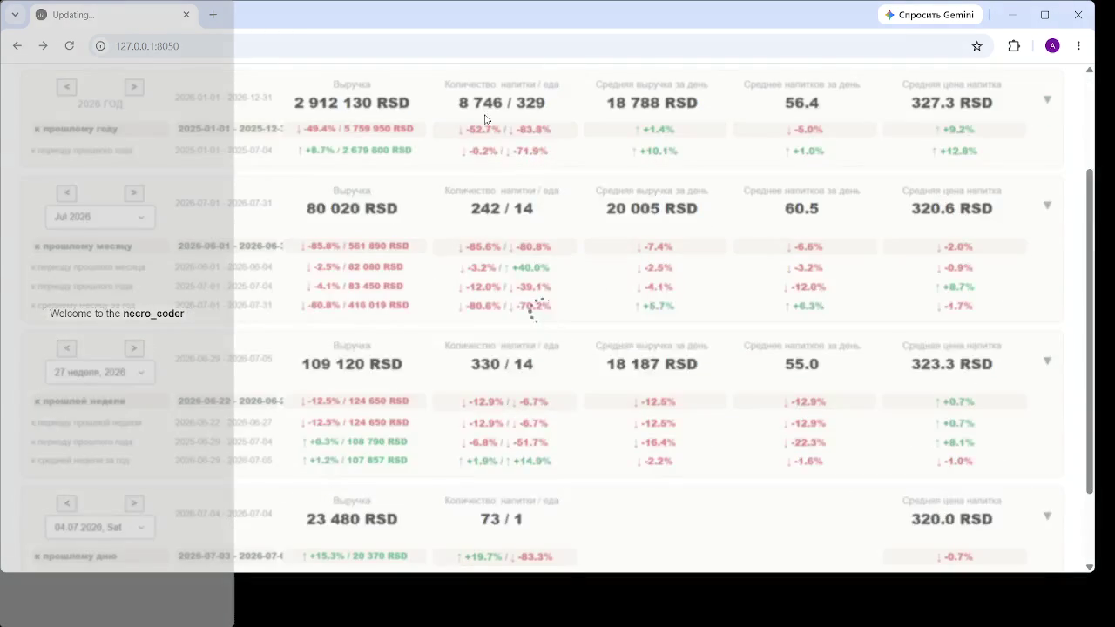
scroll(346, 412, down, 2)
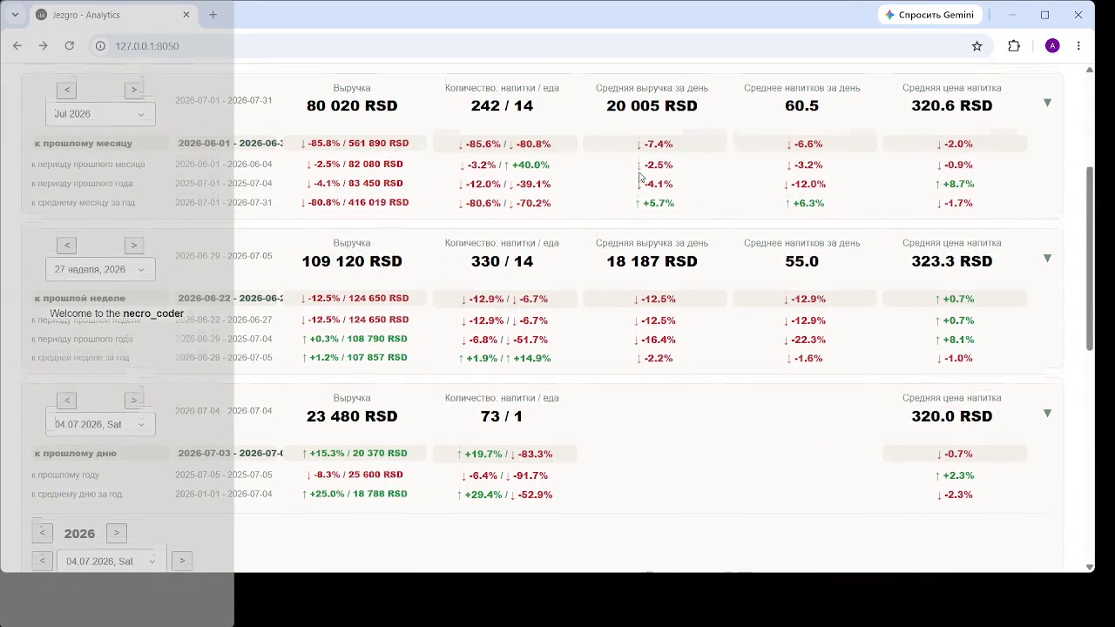
scroll(631, 179, down, 3)
scroll(631, 179, down, 3)
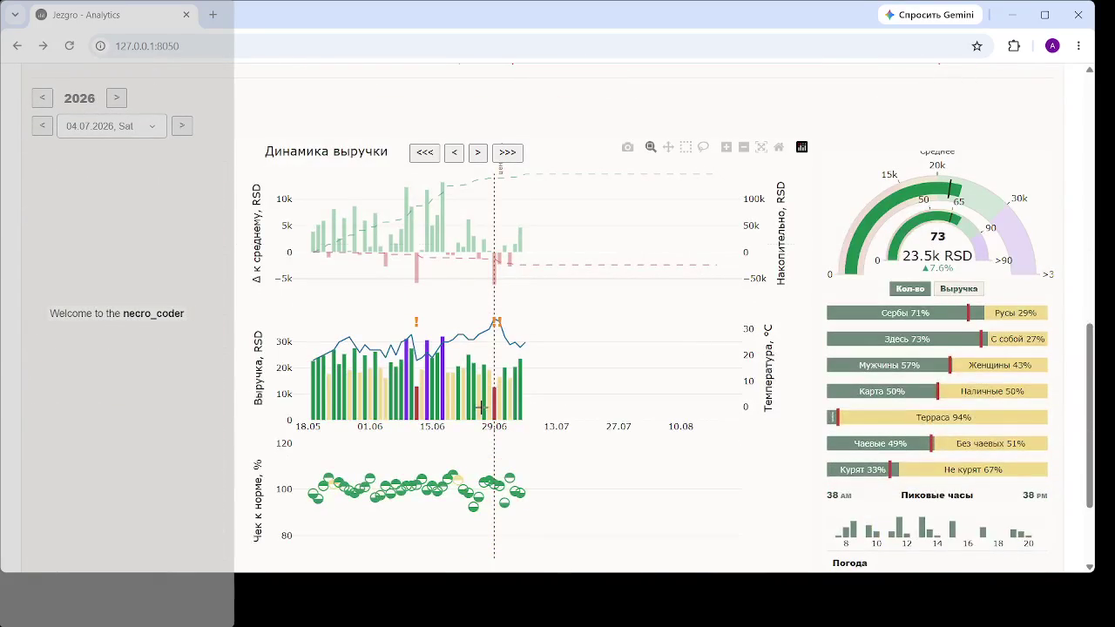
- Select 22.06.2026 on the revenue chart: 61 drinks, 19.8k RSD (down 9.1%), 3.1 mm rain
click(478, 405)
scroll(494, 407, down, 2)
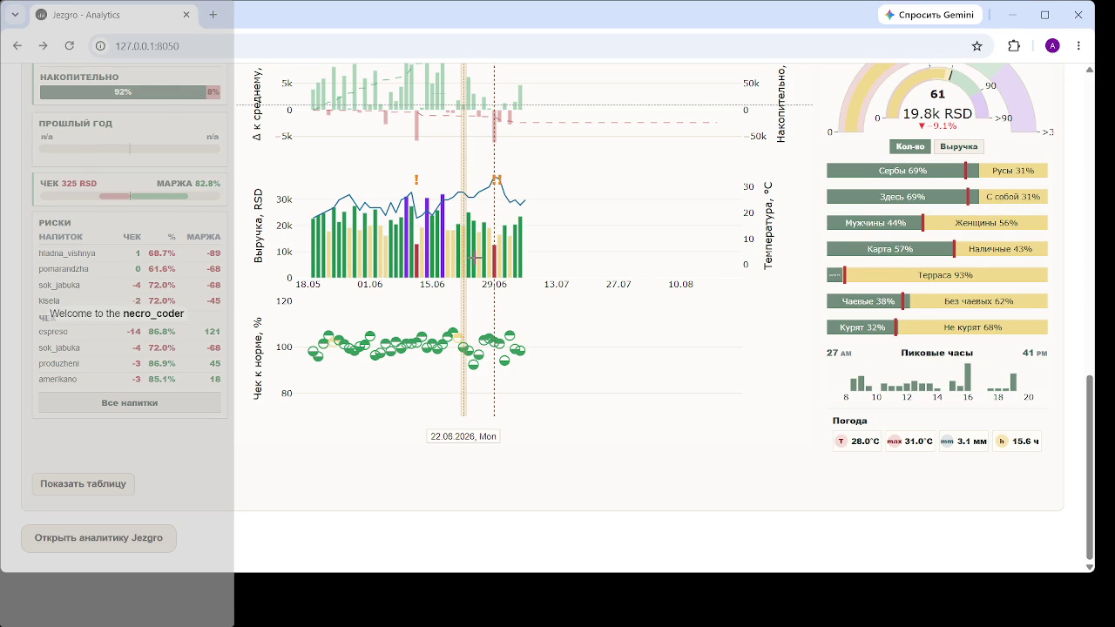
- Compare days 24.06, 04.07, 29.06 and 30.06, ending on 10.06.2026: 82 drinks, 27.4k RSD (+25.7%)
click(475, 258)
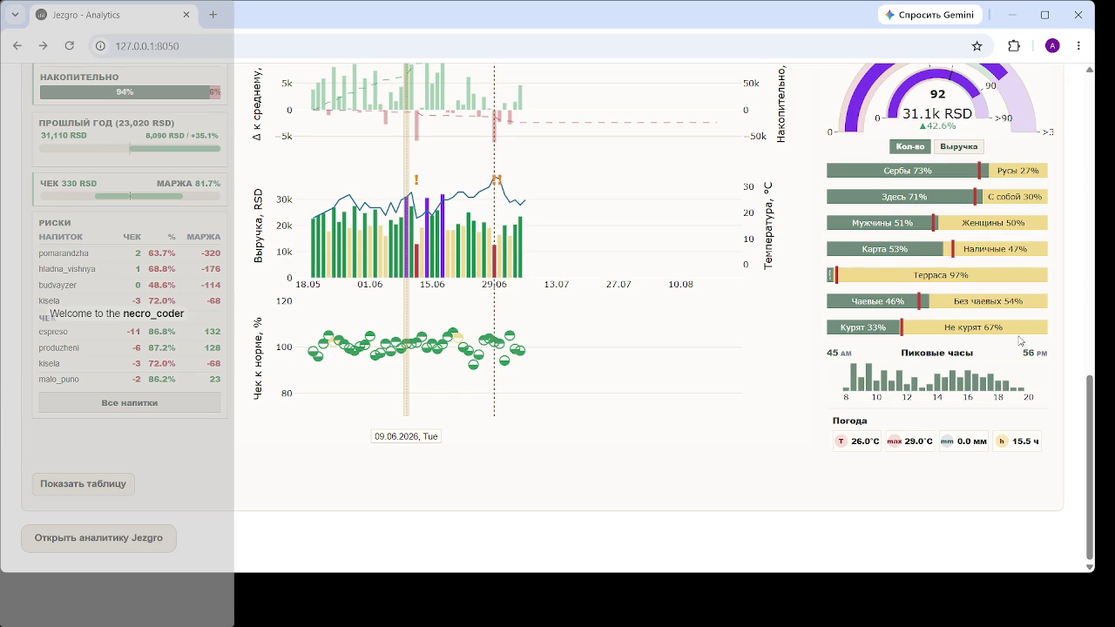
click(656, 409)
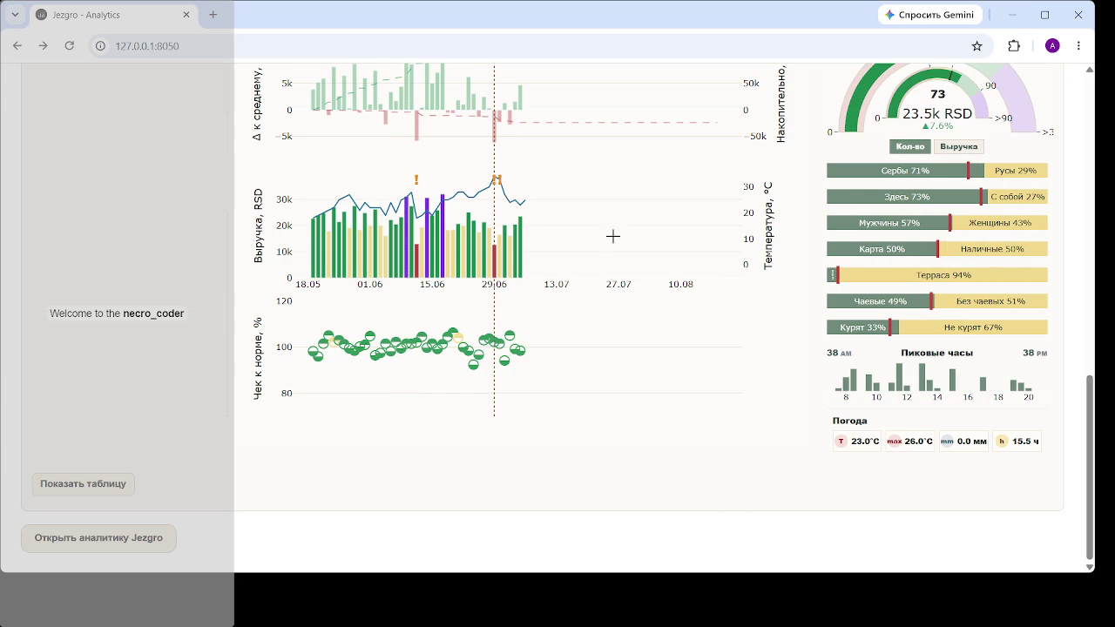
click(521, 256)
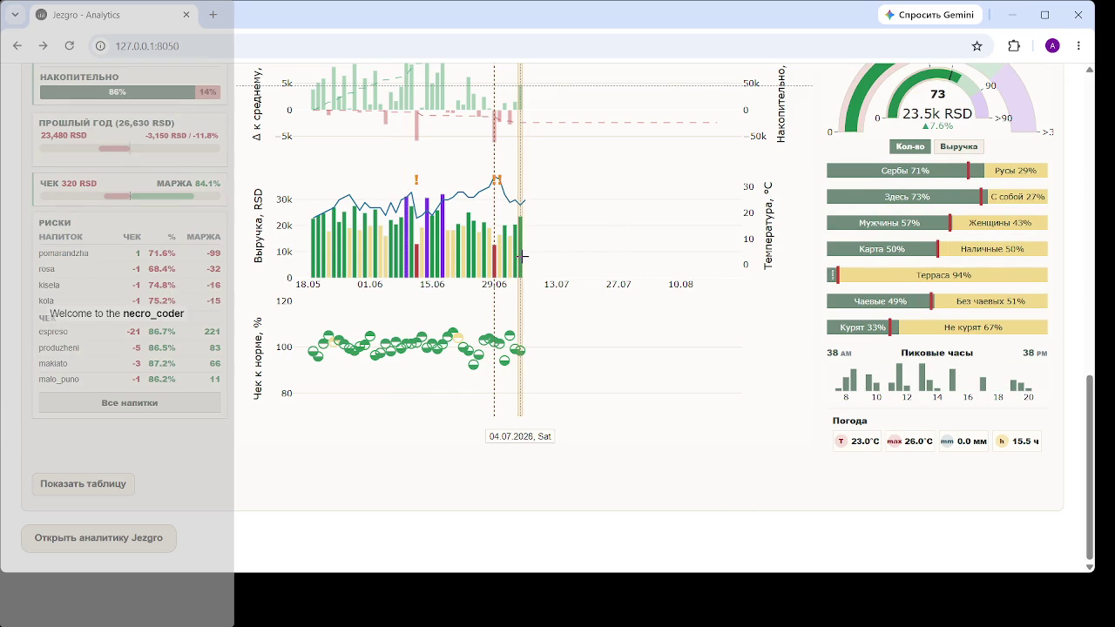
click(508, 254)
click(494, 252)
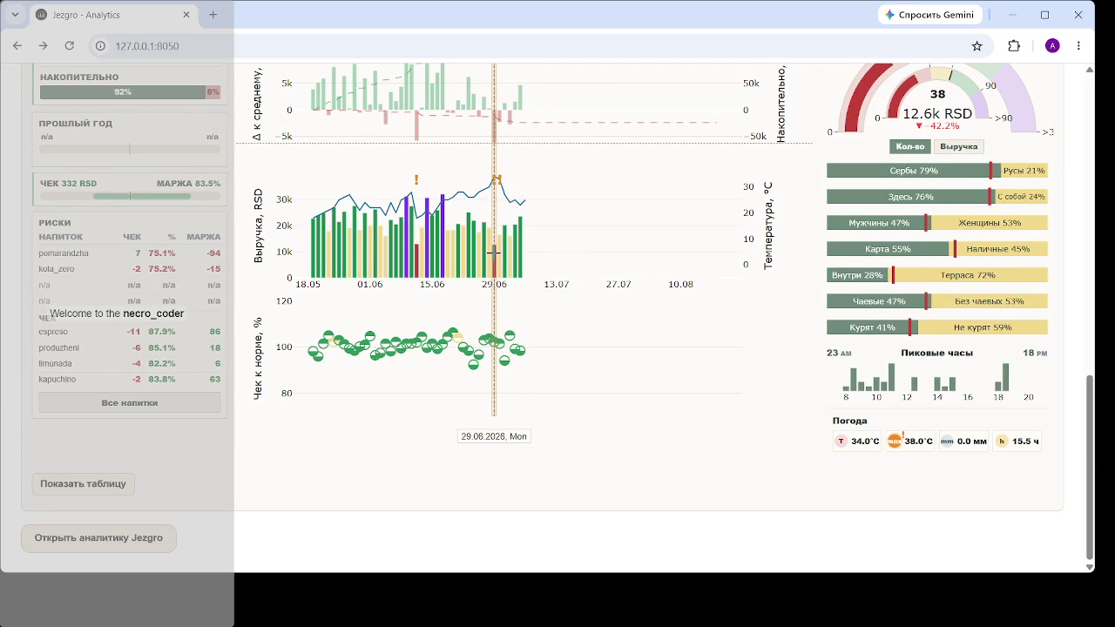
click(498, 253)
click(511, 226)
click(411, 209)
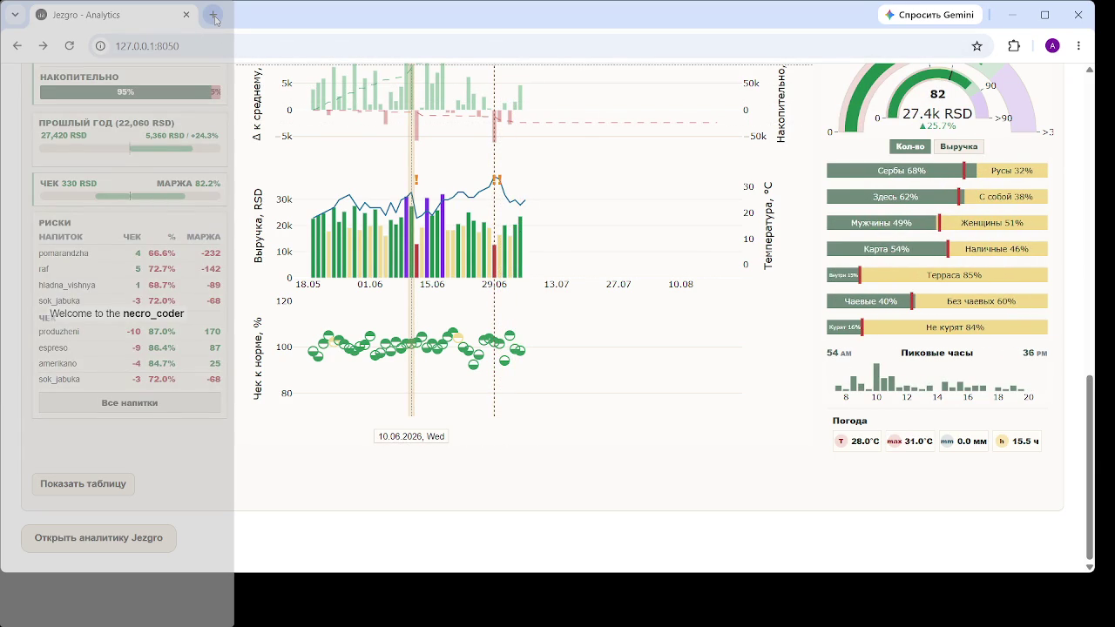
- Google 'онлайн камера белград' in a new tab and open the Windy.com Belgrade webcam result separately
click(213, 16)
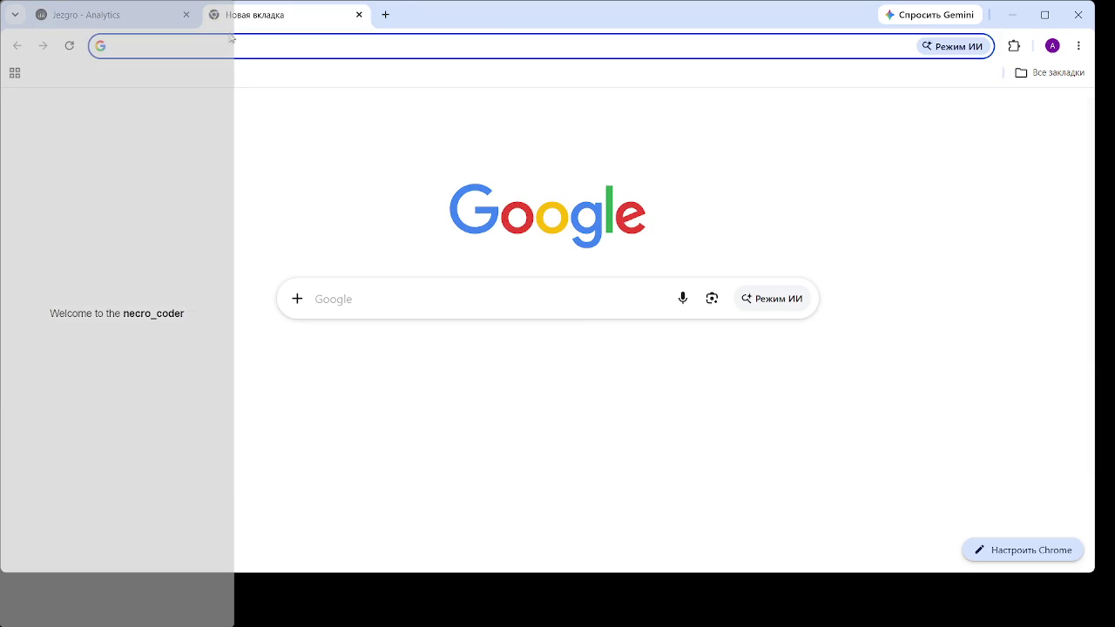
click(520, 309)
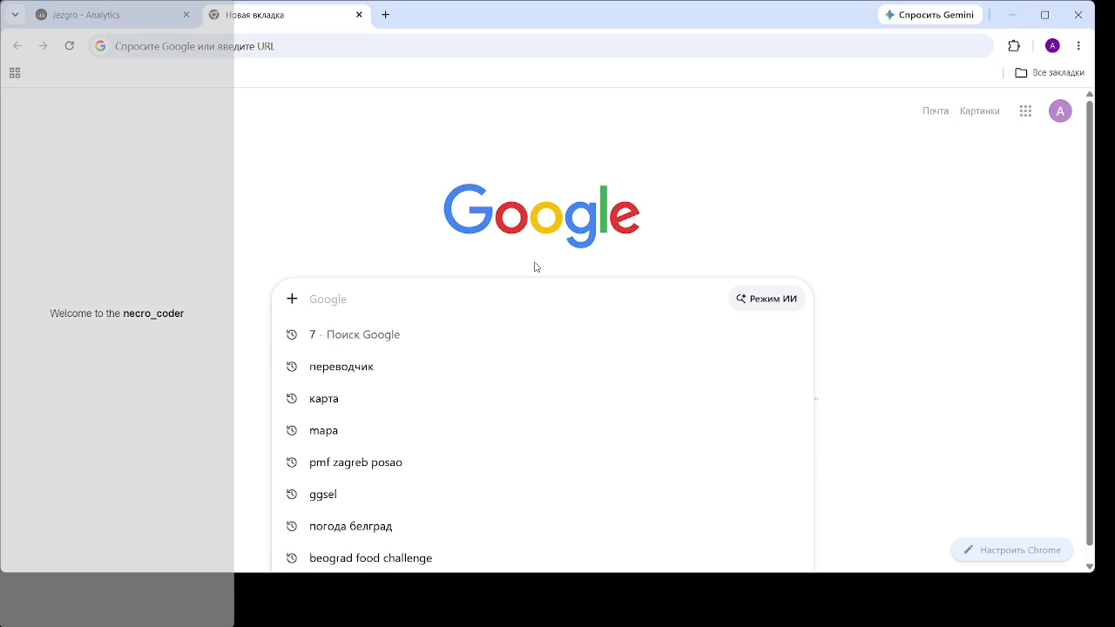
text(он)
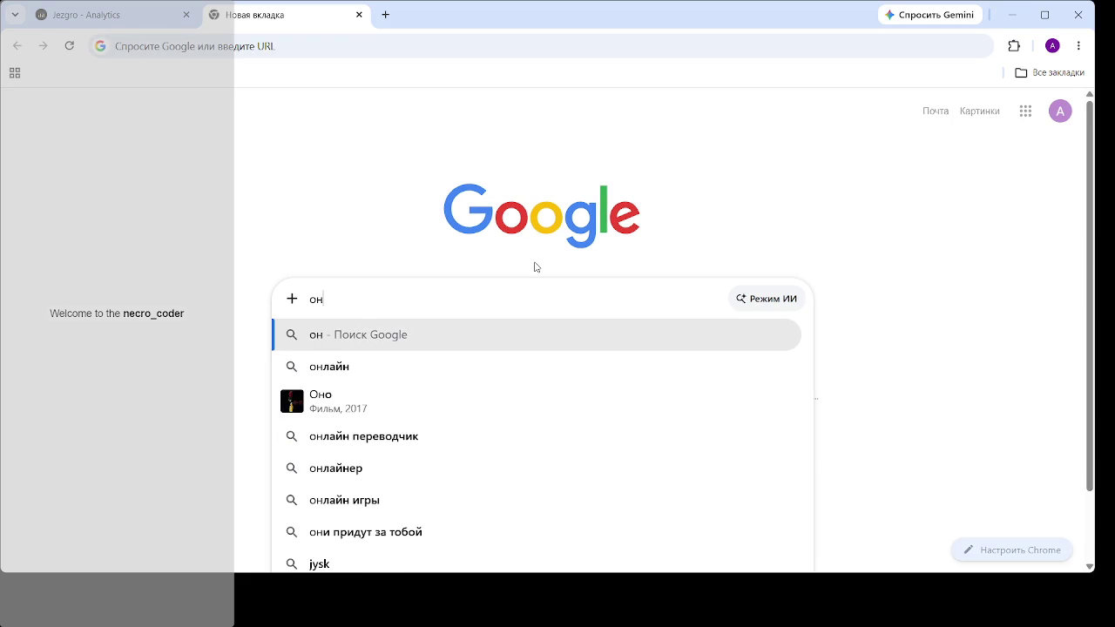
text(лай)
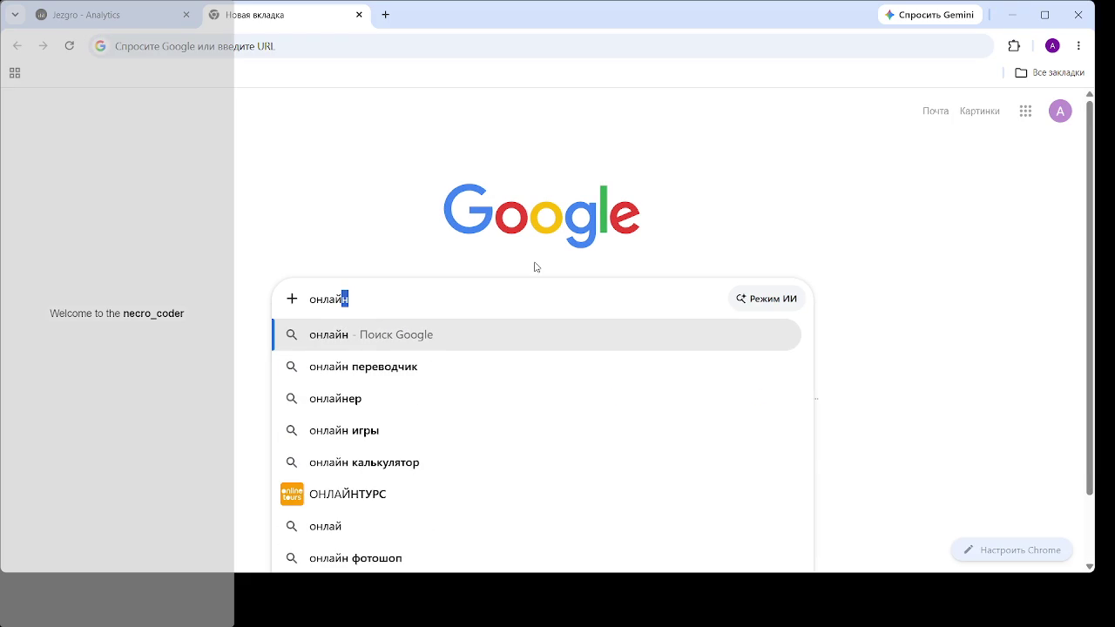
text(н)
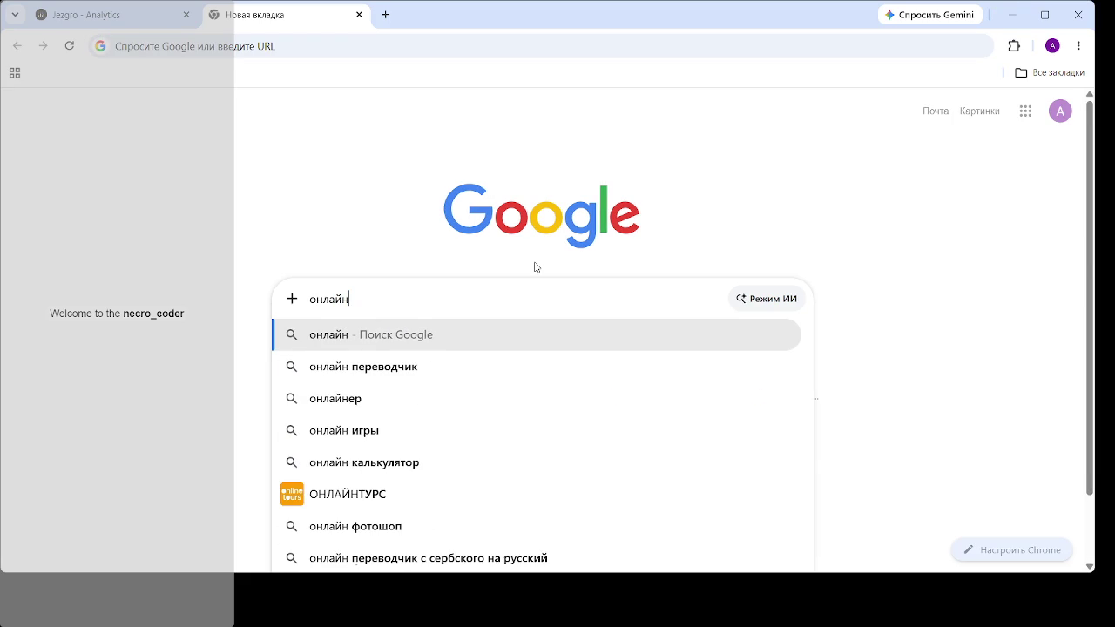
text( кам)
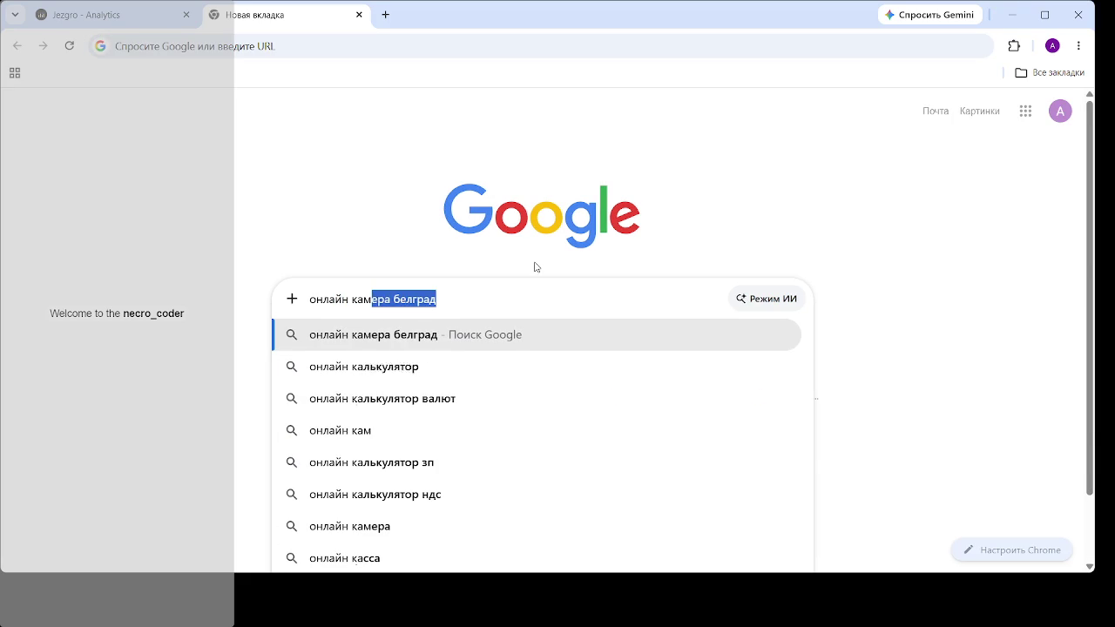
text(ера белгра)
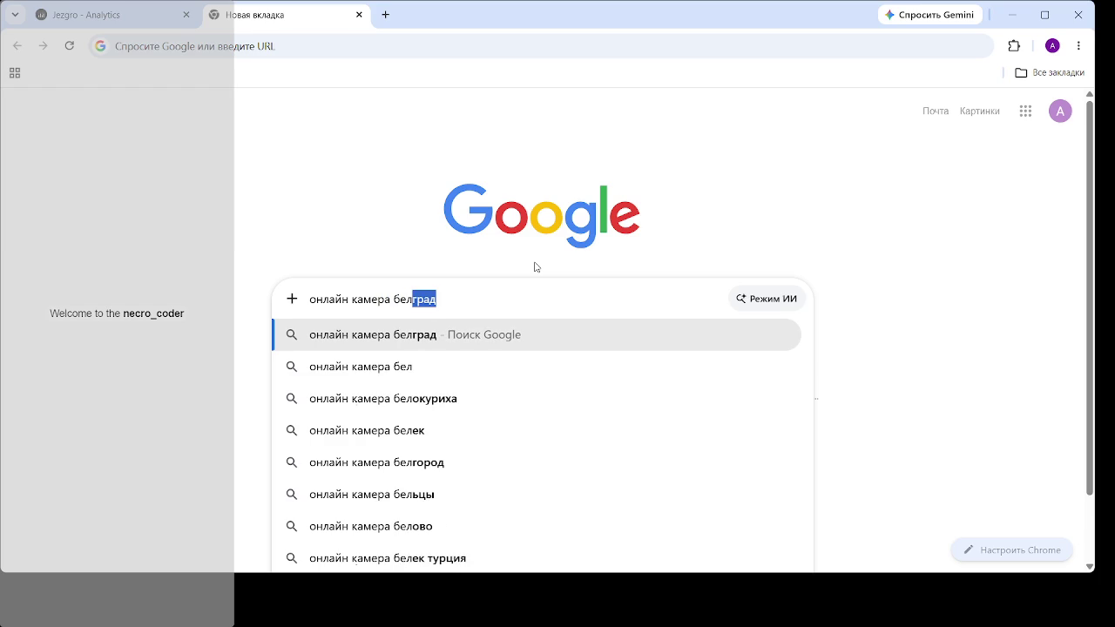
key(Return)
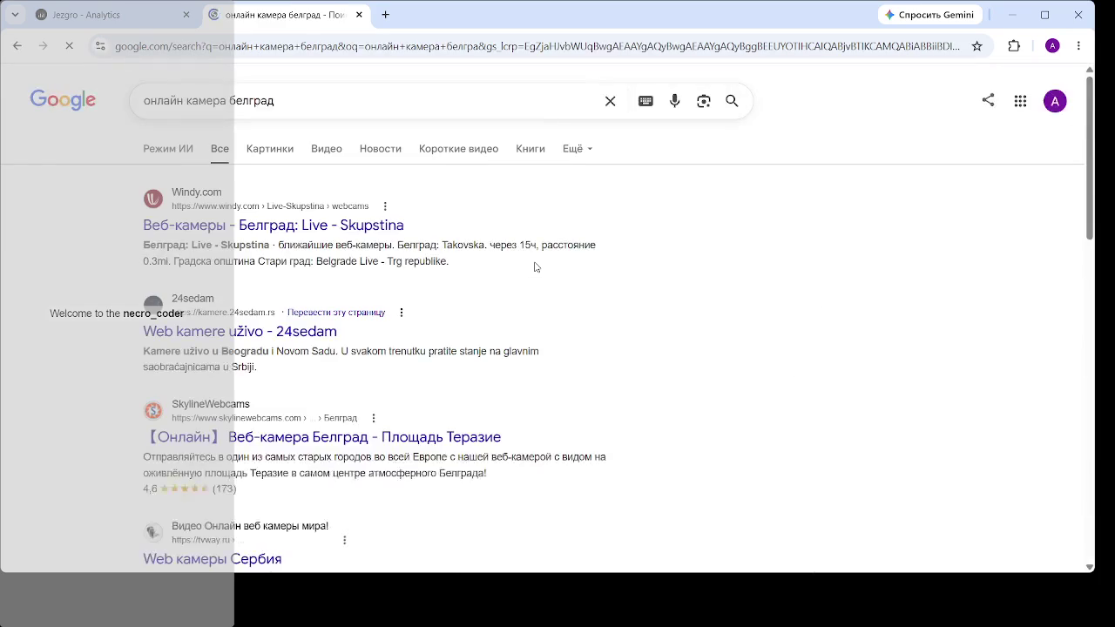
middle_click(384, 232)
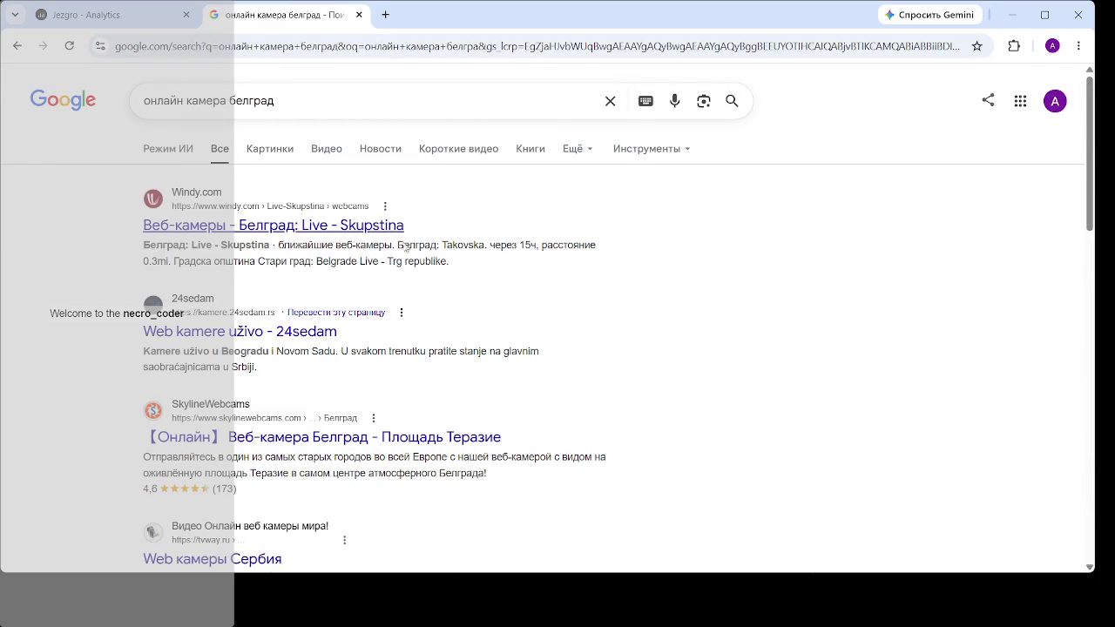
- Open the 24sedam webcams result in the background and centre the Windy map on Belgrade
middle_click(331, 333)
click(476, 20)
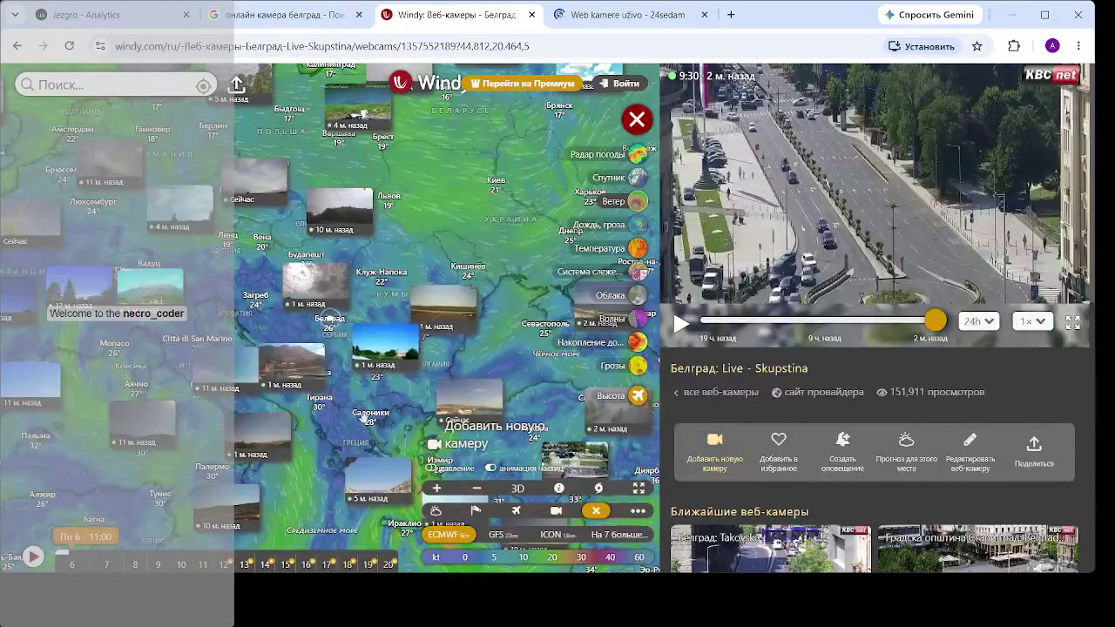
drag(366, 375, 370, 377)
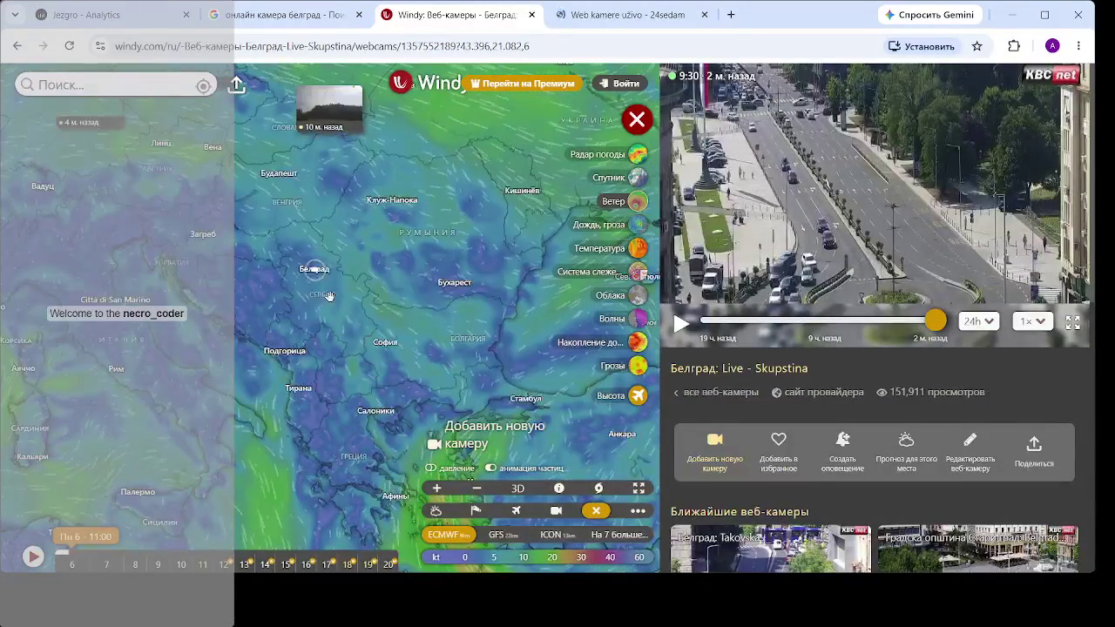
drag(324, 299, 365, 331)
- Zoom the Windy map into central Belgrade's streets and its webcam markers
scroll(369, 296, up, 5)
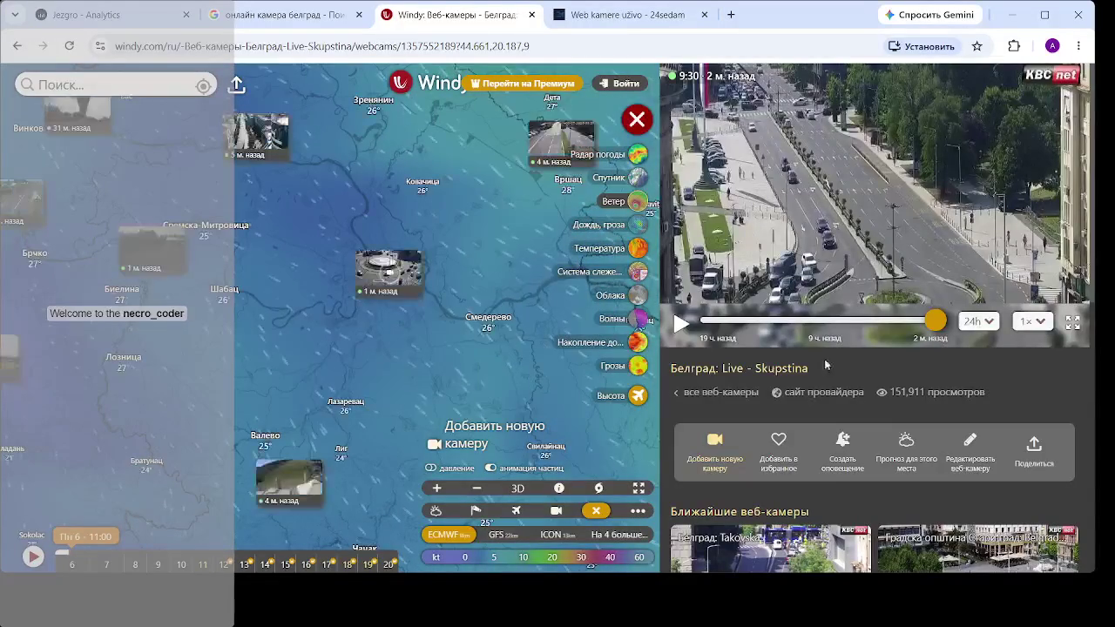
scroll(837, 359, down, 3)
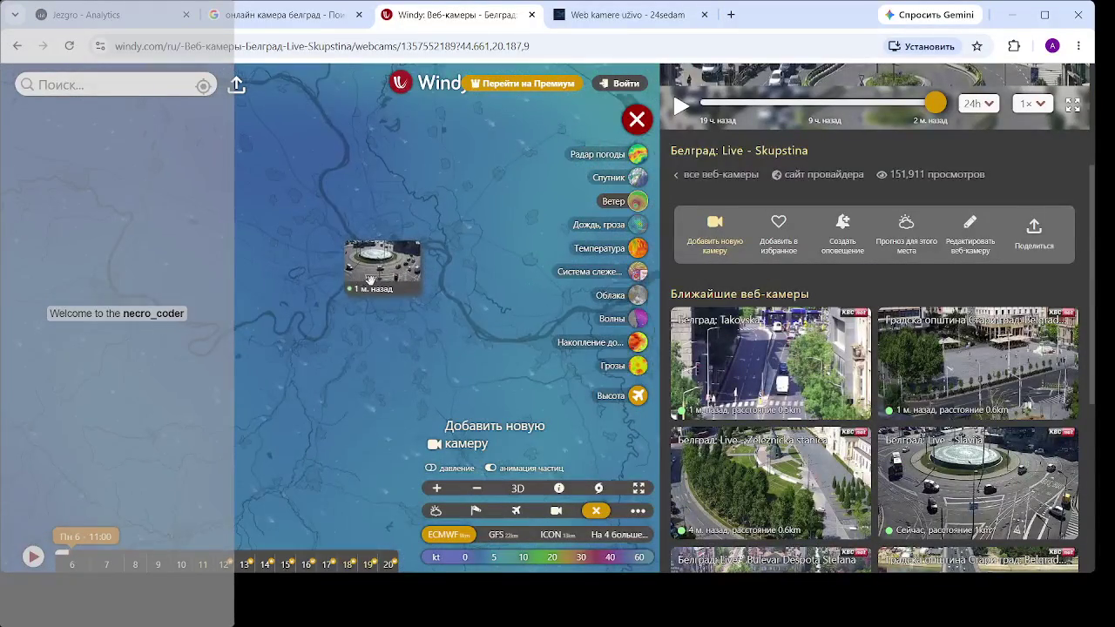
scroll(438, 256, up, 3)
scroll(357, 270, up, 3)
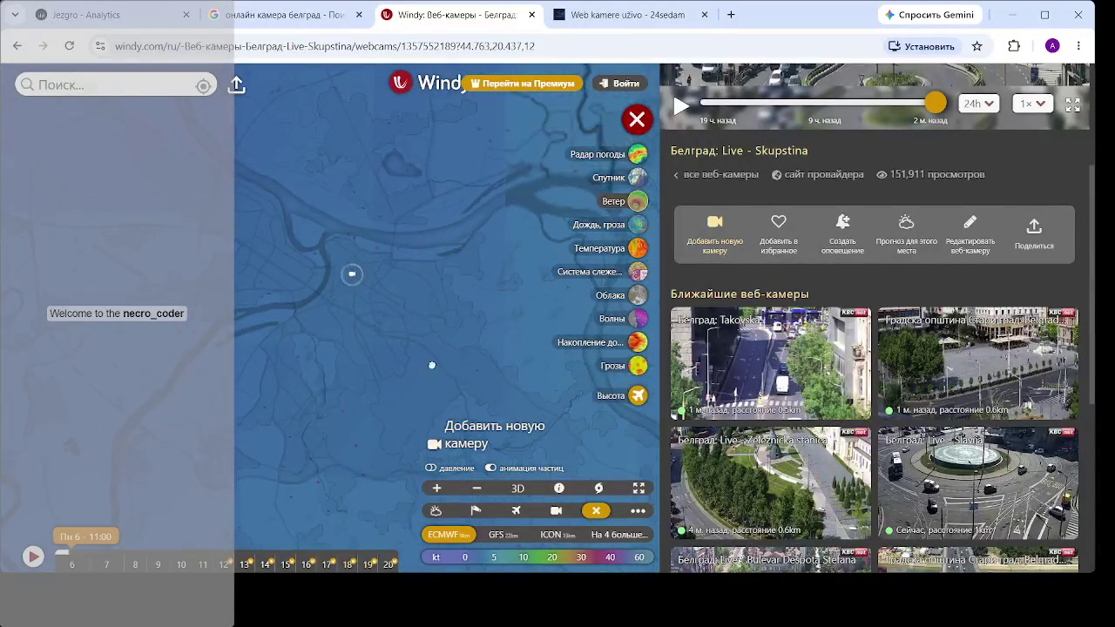
scroll(355, 310, up, 3)
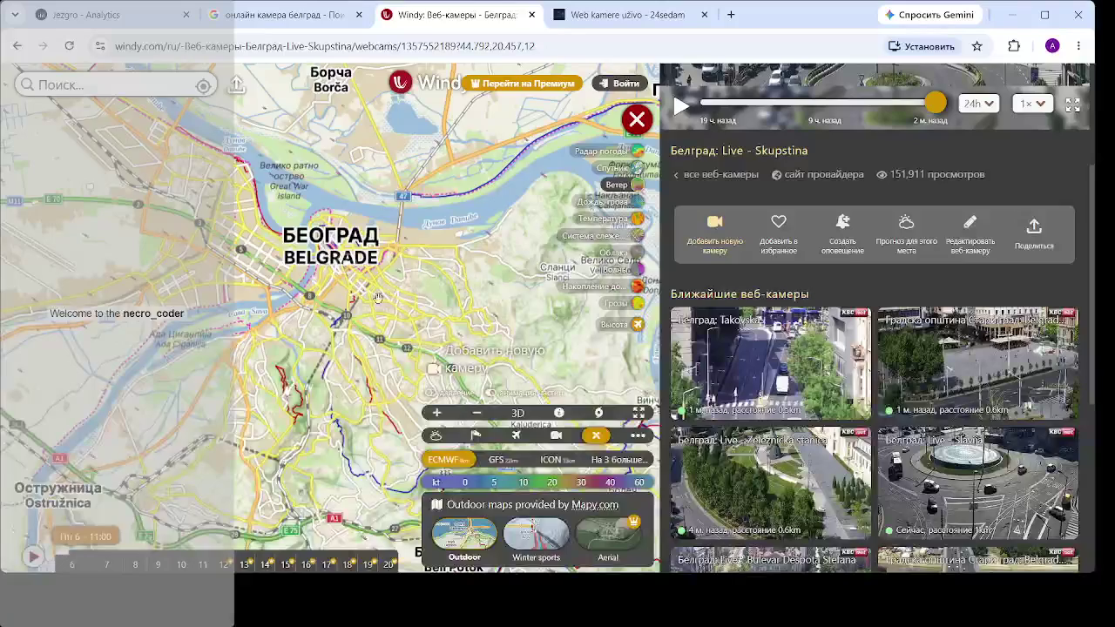
scroll(356, 309, up, 2)
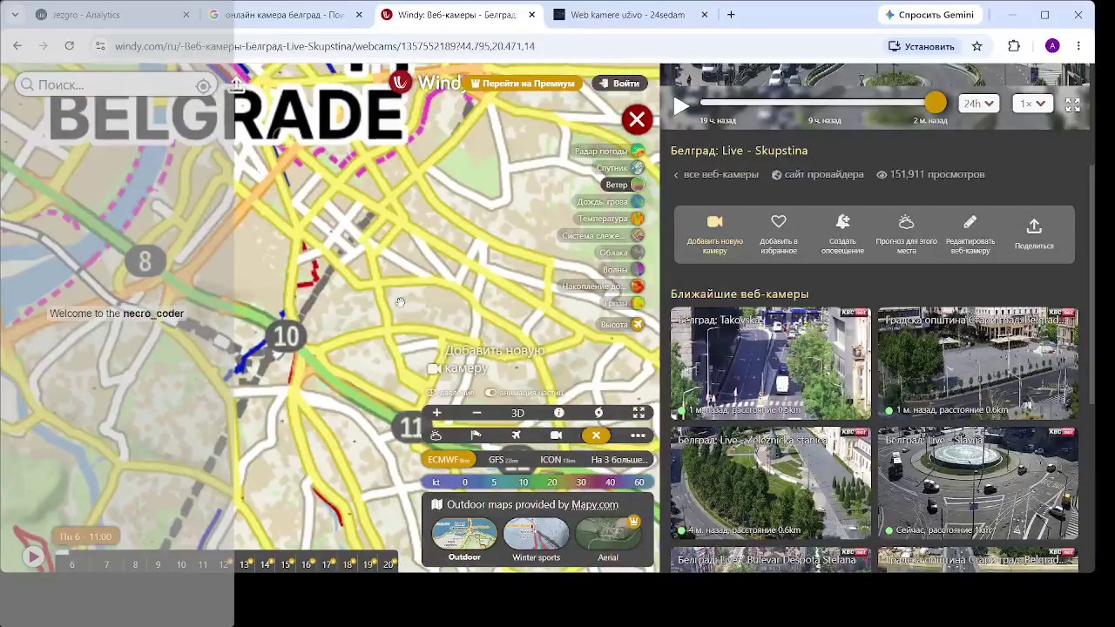
drag(400, 303, 496, 369)
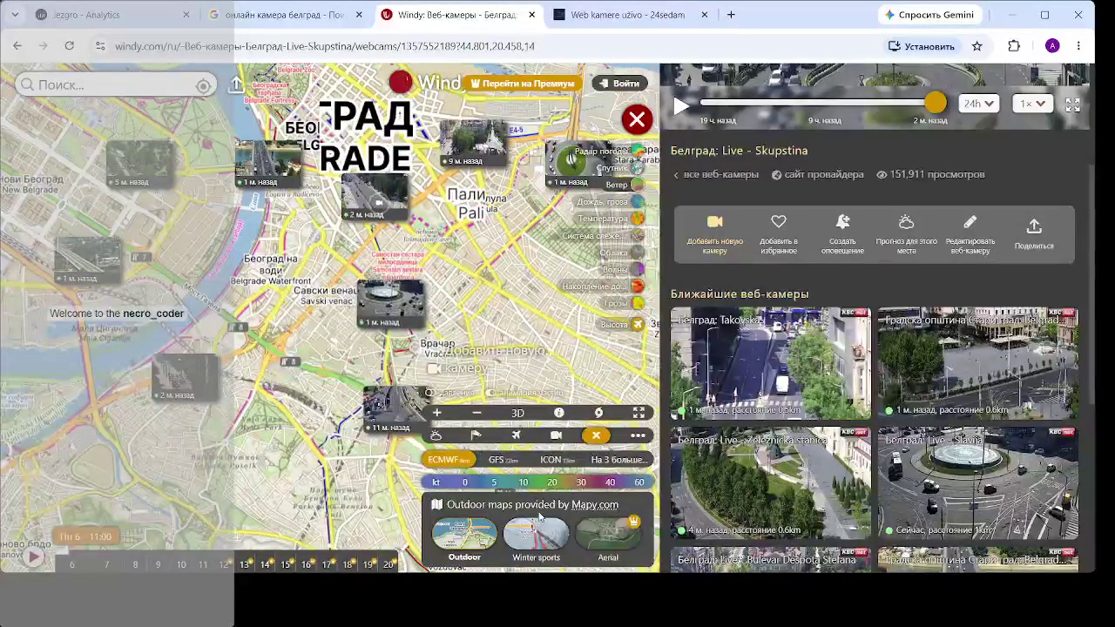
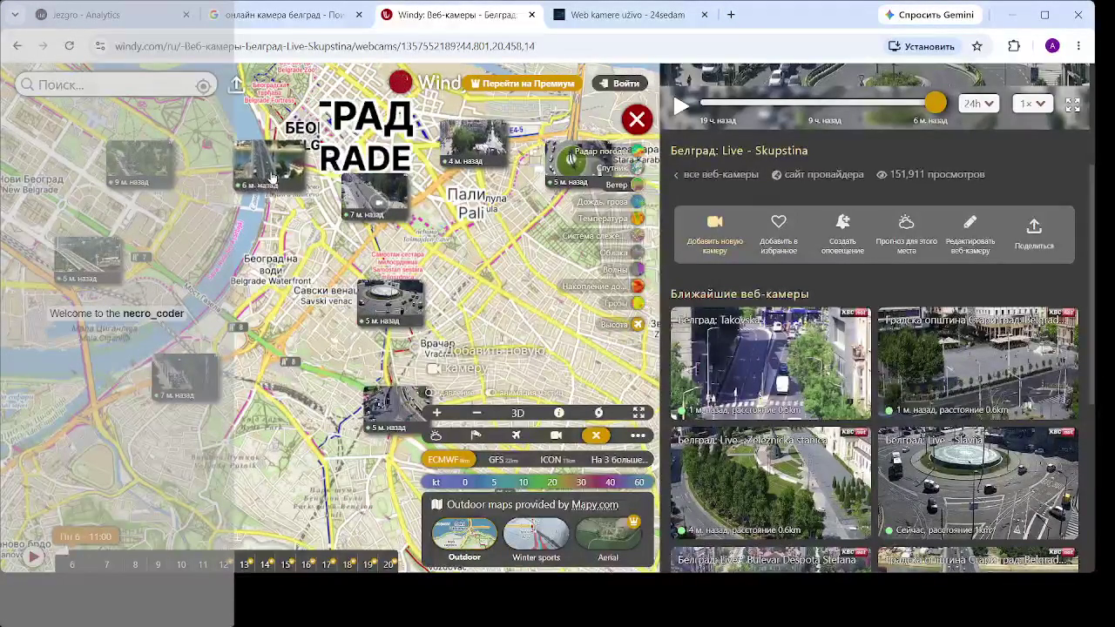
- Reopen the Skupstina webcam, play its 24-hour timelapse, then switch to the Trg republike webcam
click(568, 160)
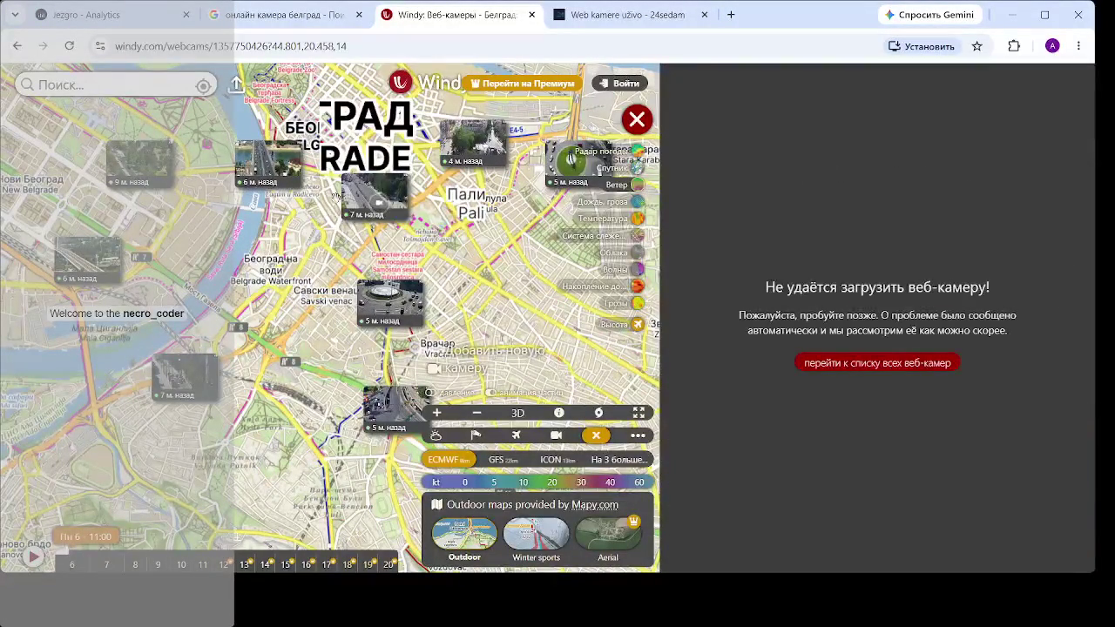
click(377, 197)
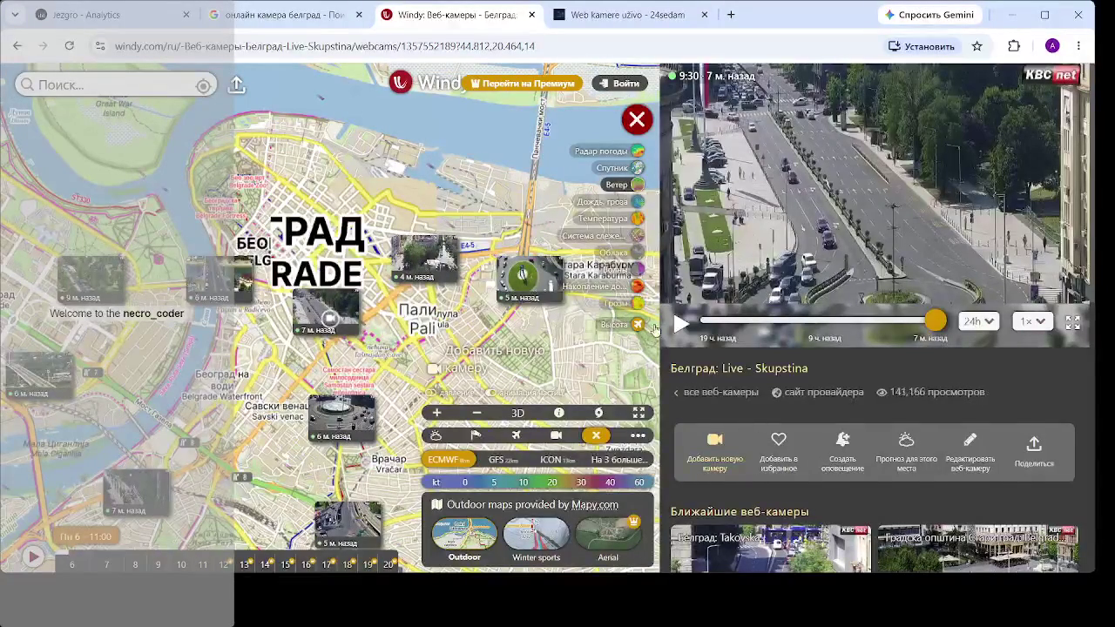
scroll(322, 316, up, 5)
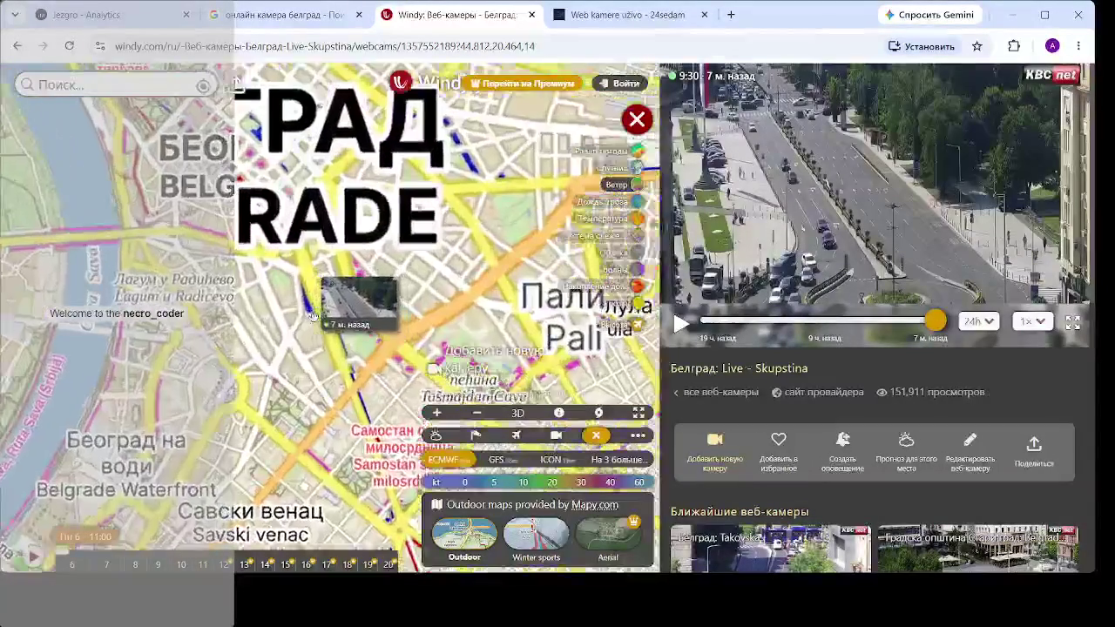
scroll(320, 314, up, 2)
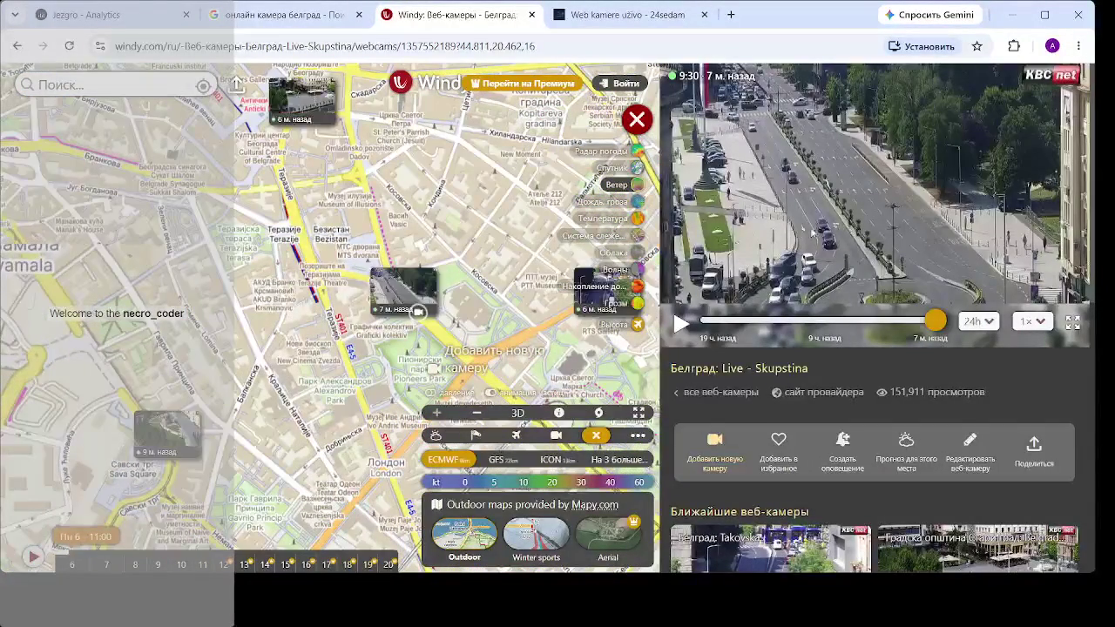
click(682, 326)
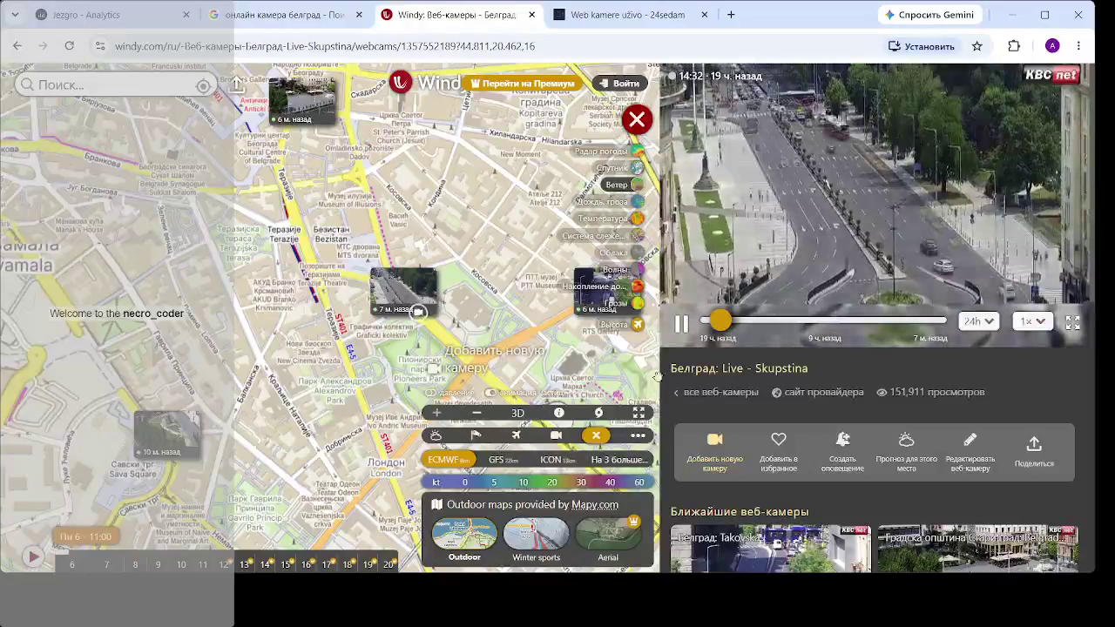
click(301, 101)
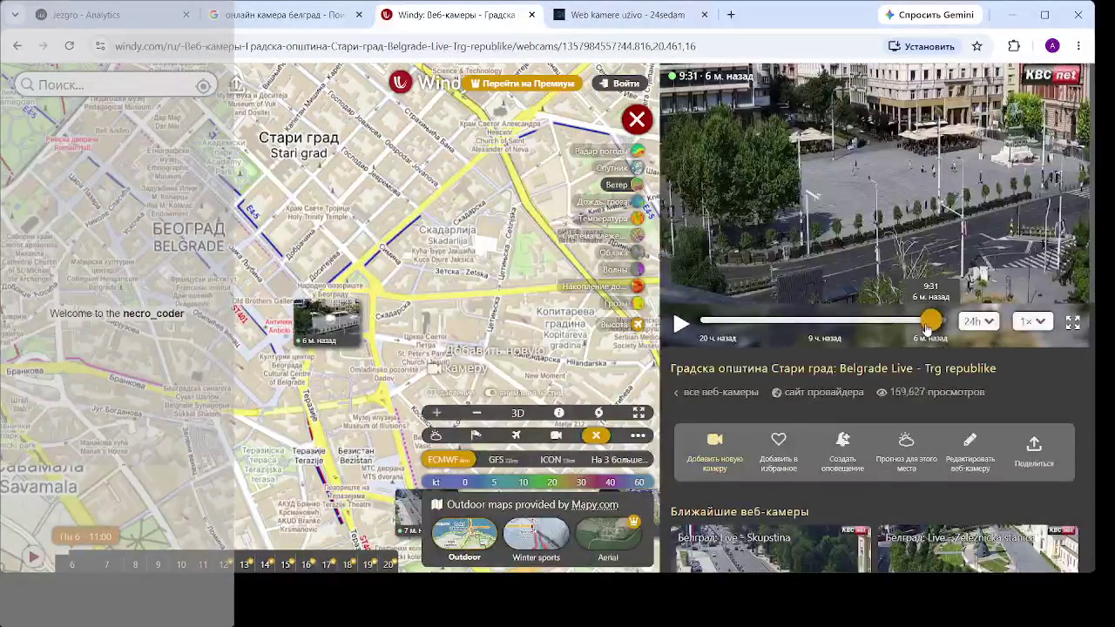
- Scrub the Trg republike footage back through 9:00, 8:09 and 7:19 to about 14 hours ago
click(926, 328)
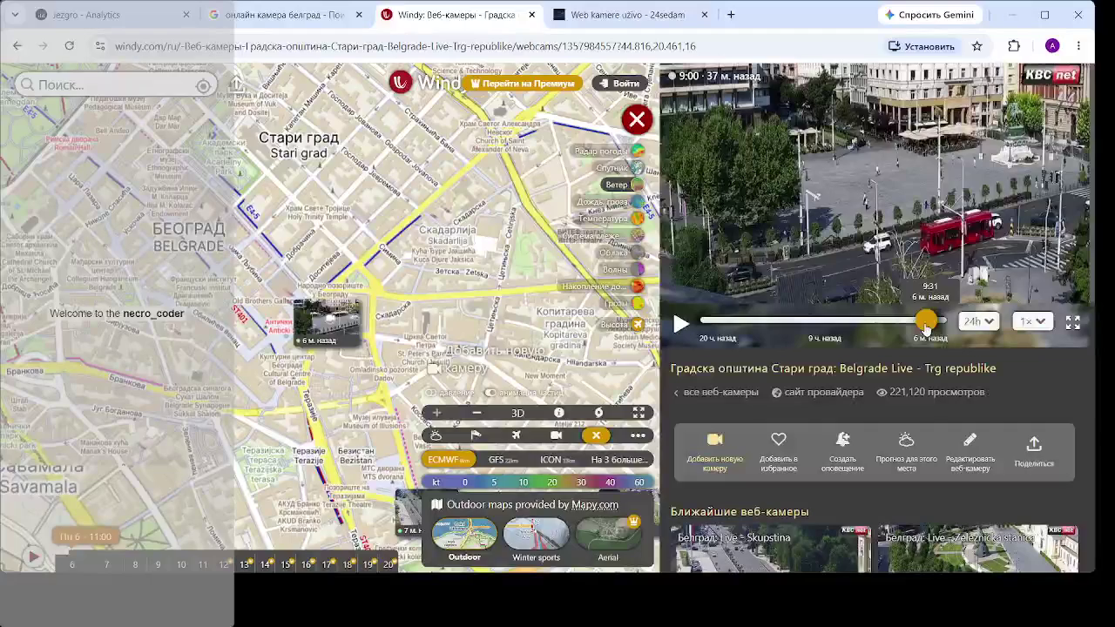
click(914, 327)
click(906, 325)
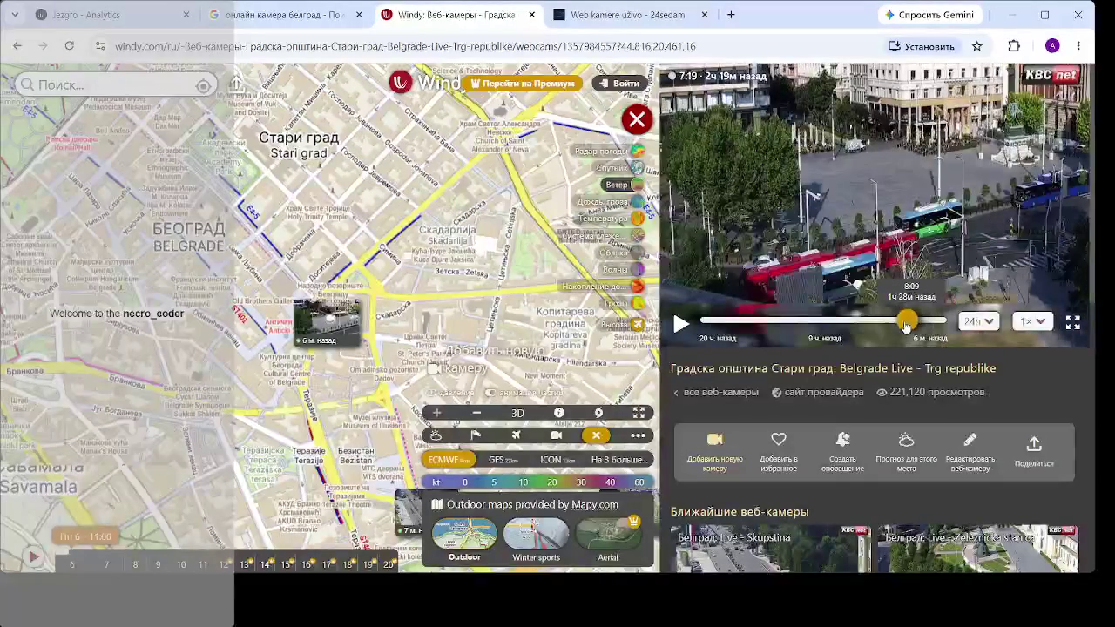
click(889, 325)
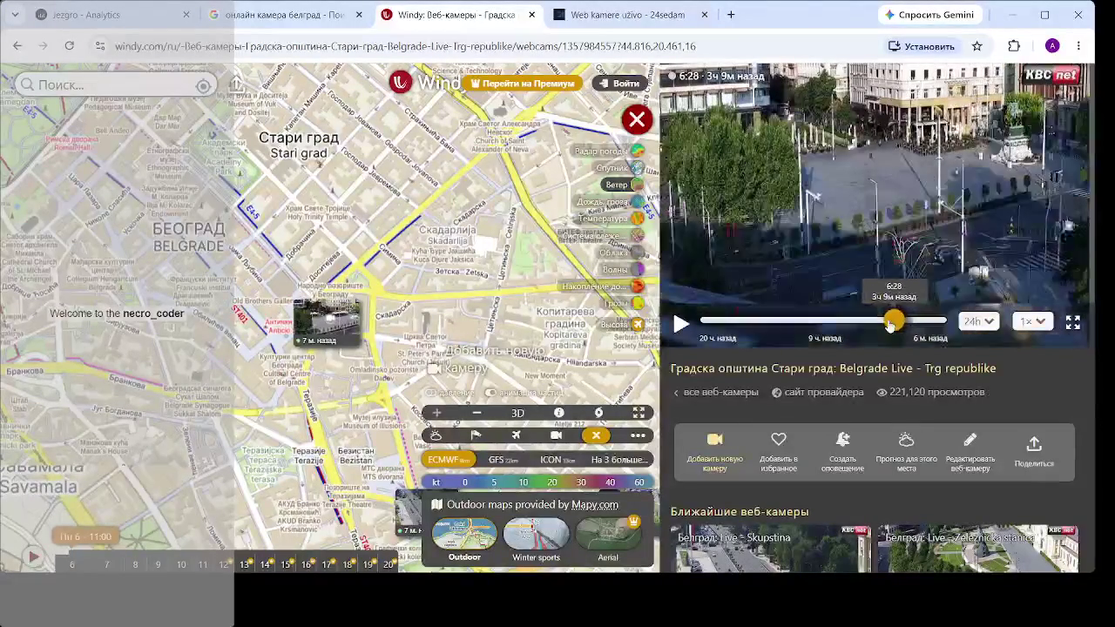
drag(882, 325, 794, 322)
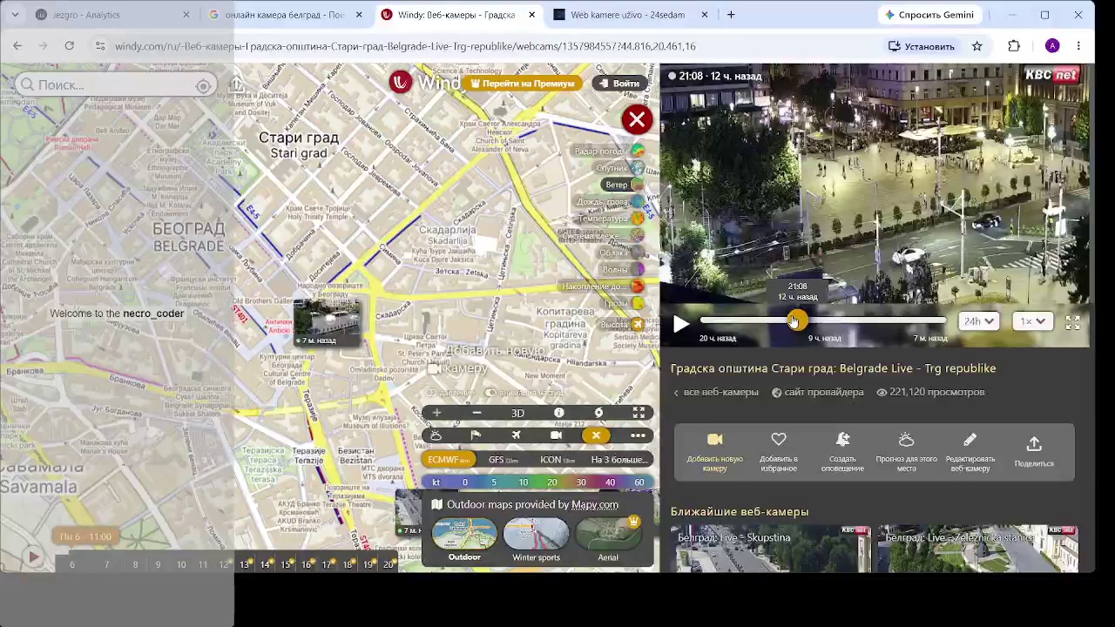
mouse_move(789, 323)
mouse_down()
mouse_move(746, 325)
mouse_move(930, 321)
mouse_up()
- Pan the map to central Belgrade, open the Brankov most webcam and rewind it to 7:19
scroll(416, 207, down, 2)
mouse_move(296, 104)
mouse_down()
mouse_move(388, 264)
mouse_move(440, 298)
mouse_up()
mouse_move(464, 348)
mouse_down()
mouse_move(464, 127)
mouse_move(445, 93)
mouse_up()
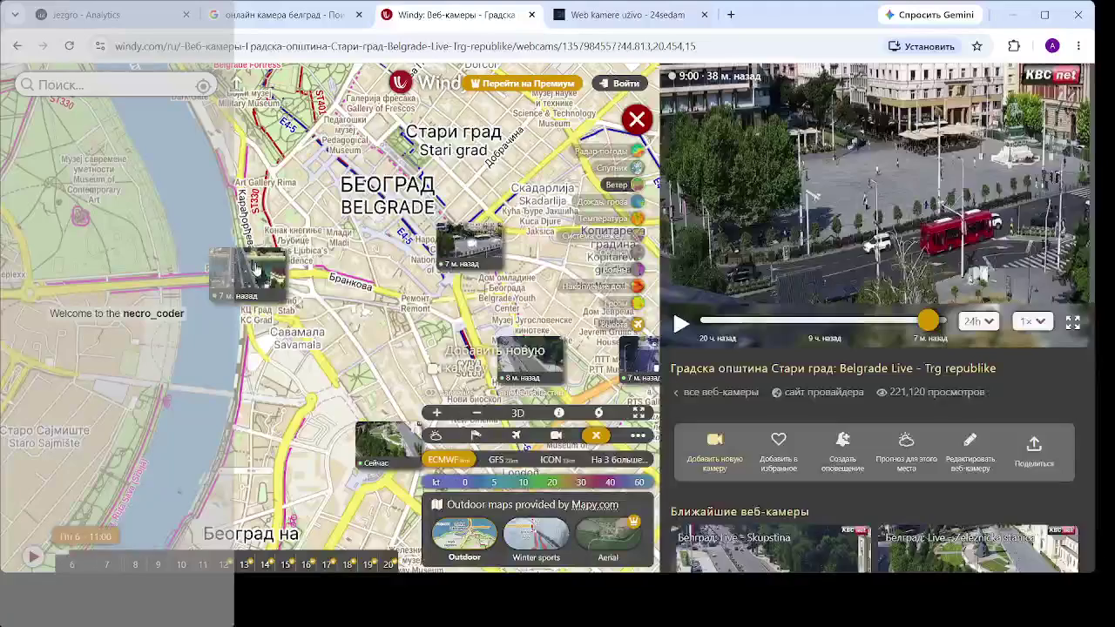
click(250, 270)
mouse_move(935, 320)
mouse_down()
mouse_move(872, 324)
mouse_move(937, 323)
mouse_move(925, 321)
mouse_up()
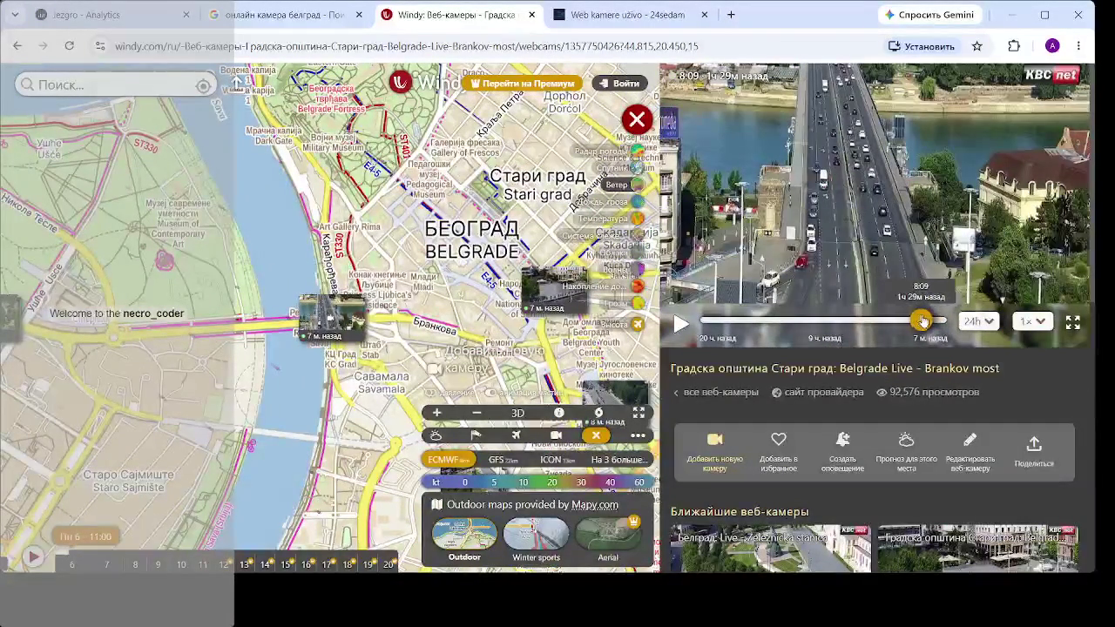
mouse_move(925, 326)
mouse_down()
mouse_move(902, 328)
mouse_move(944, 328)
mouse_up()
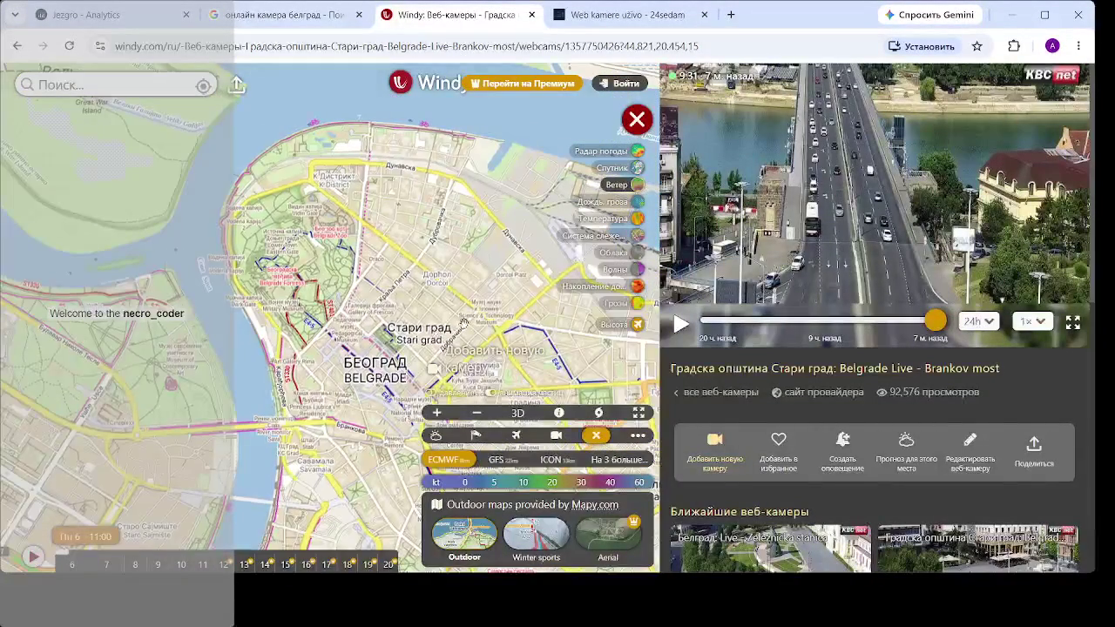
- Move the map along the river toward nearby webcams and open Bulevar Despota Stefana
drag(514, 219, 455, 222)
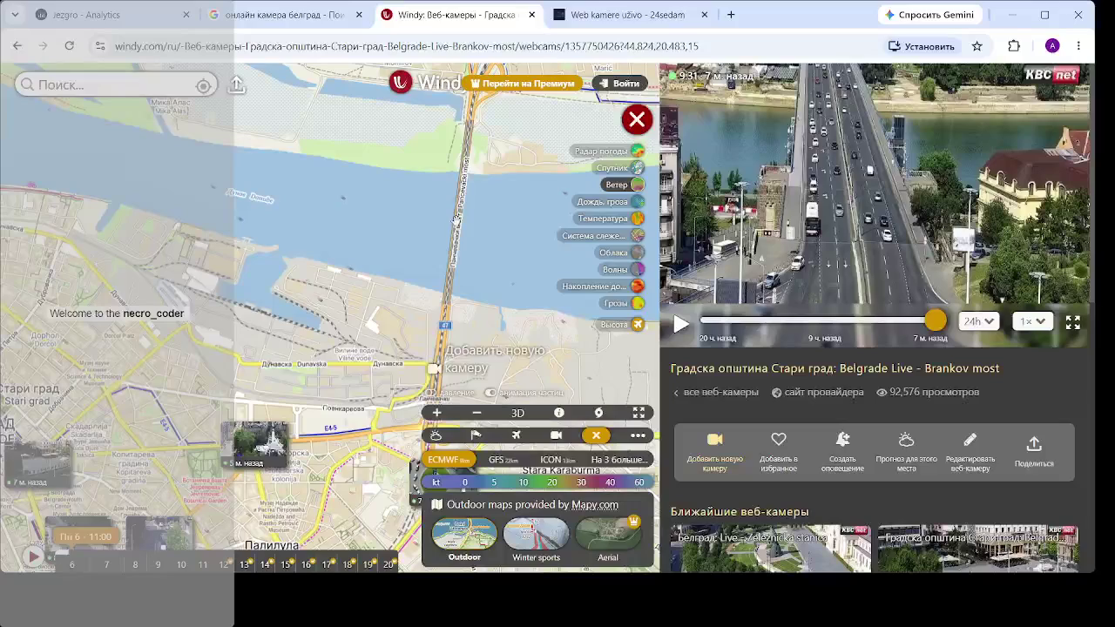
drag(479, 122, 476, 188)
scroll(453, 261, down, 2)
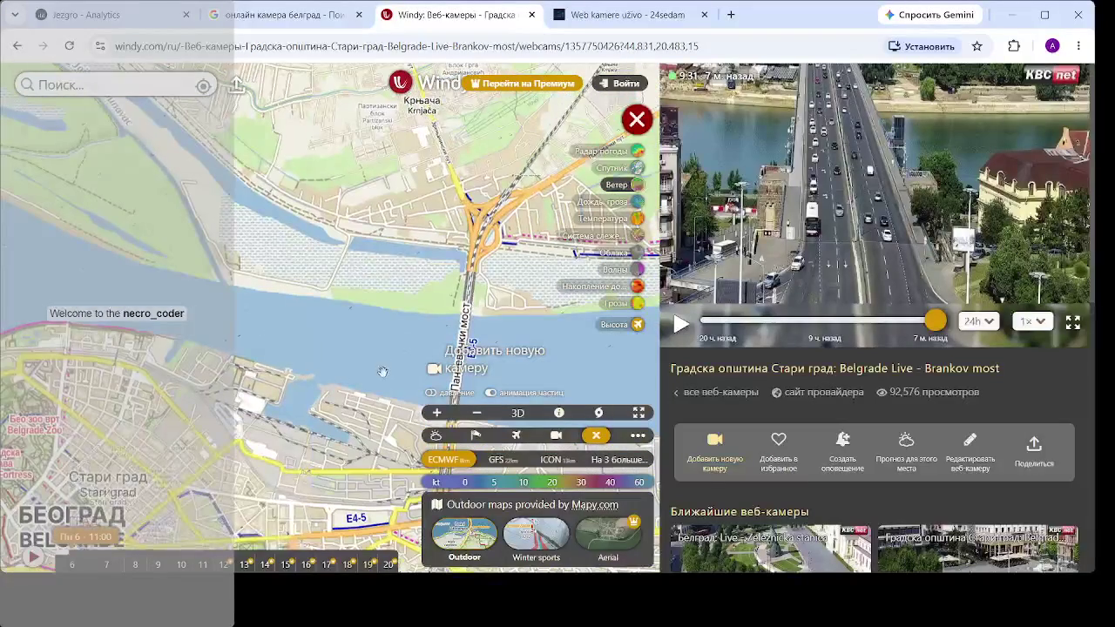
drag(377, 372, 409, 120)
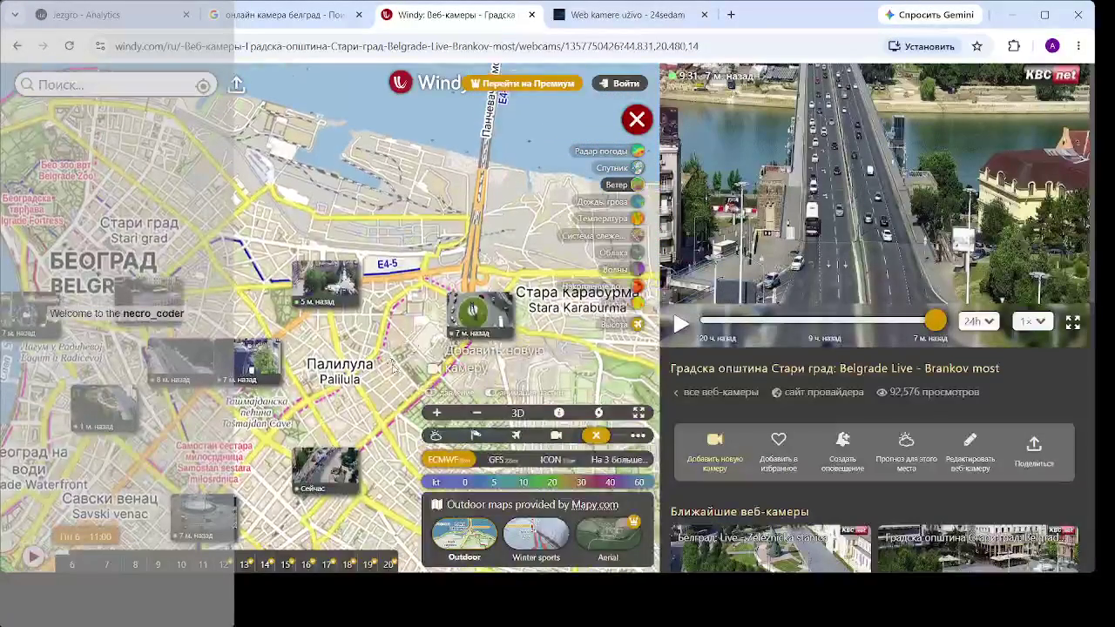
mouse_move(424, 321)
mouse_down()
mouse_move(537, 305)
mouse_move(542, 252)
mouse_up()
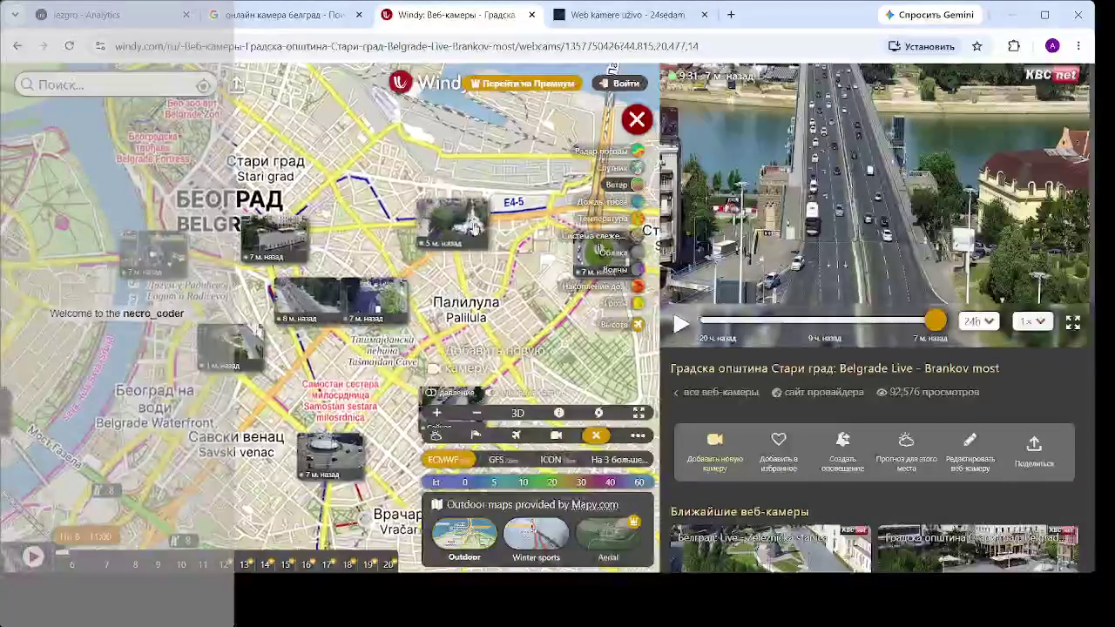
click(462, 214)
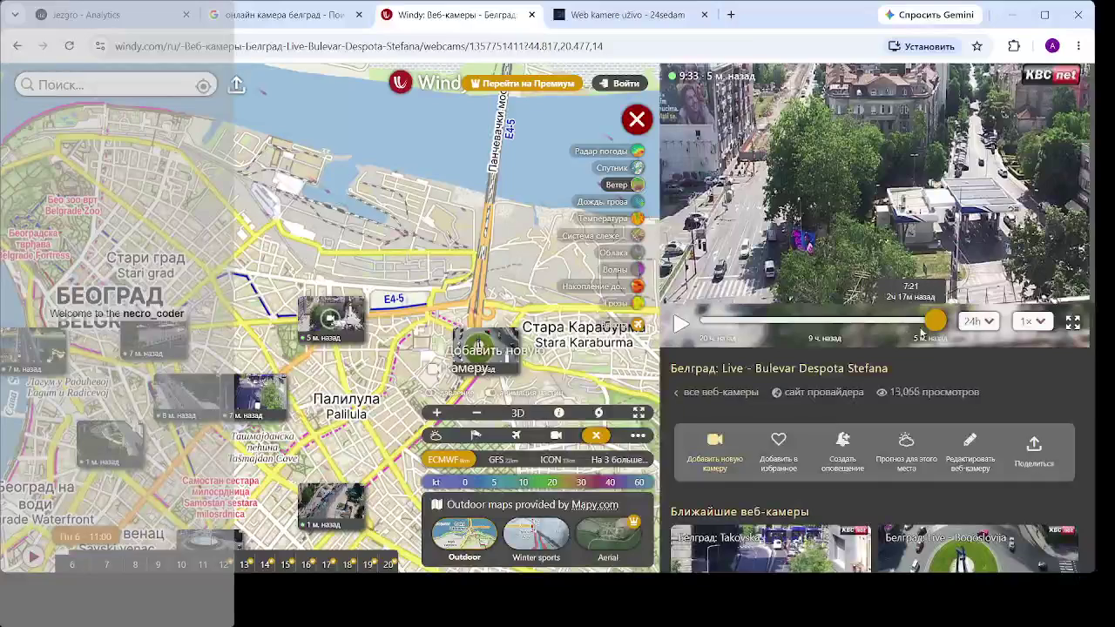
- Rewind the Bulevar Despota Stefana footage to 9:03, then open the Slavija webcam
mouse_move(939, 326)
mouse_down()
mouse_move(906, 324)
mouse_move(945, 325)
mouse_move(909, 324)
mouse_move(945, 324)
mouse_move(921, 322)
mouse_up()
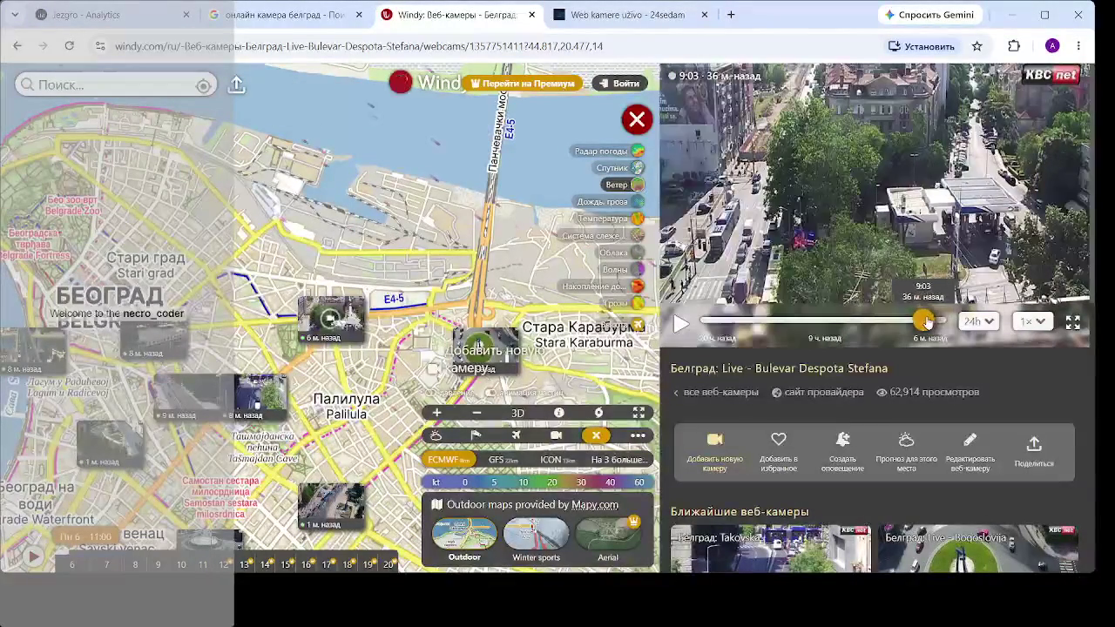
drag(280, 421, 337, 227)
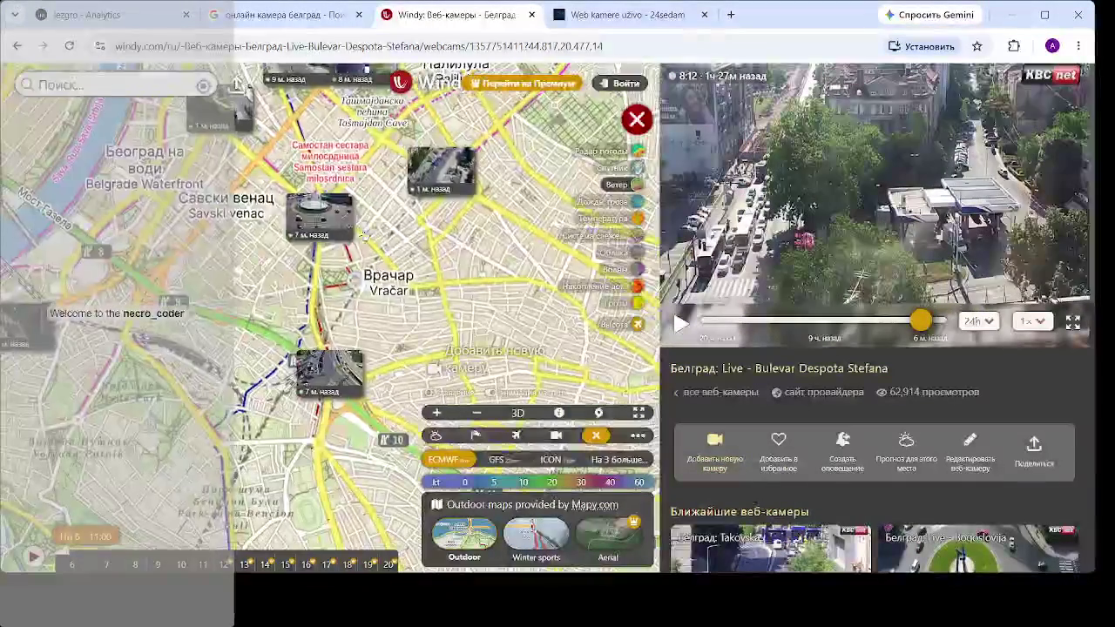
click(337, 226)
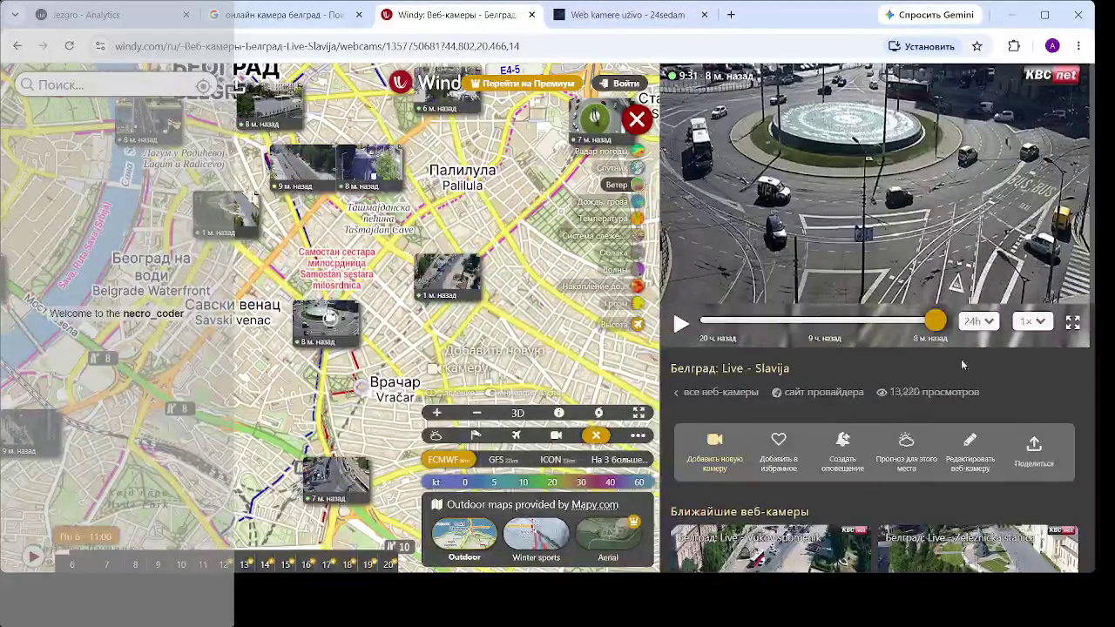
- Scrub Slavija to 9:00 and back to the latest frame, then open Vukov spomenik
drag(937, 325, 933, 326)
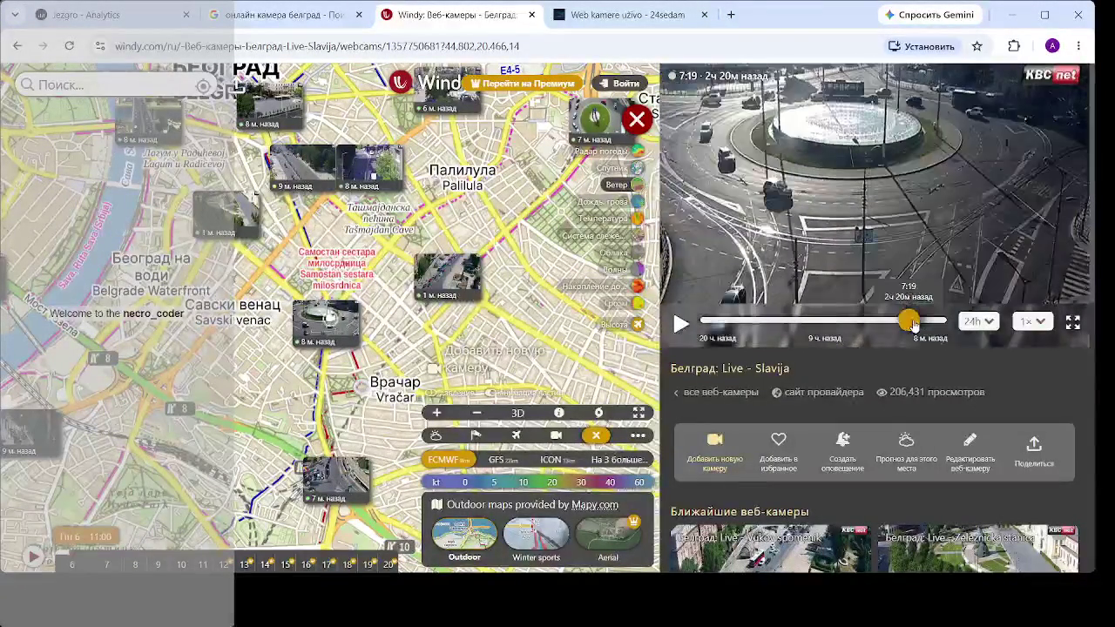
mouse_move(926, 326)
mouse_down()
mouse_move(946, 326)
mouse_move(737, 319)
mouse_move(940, 319)
mouse_up()
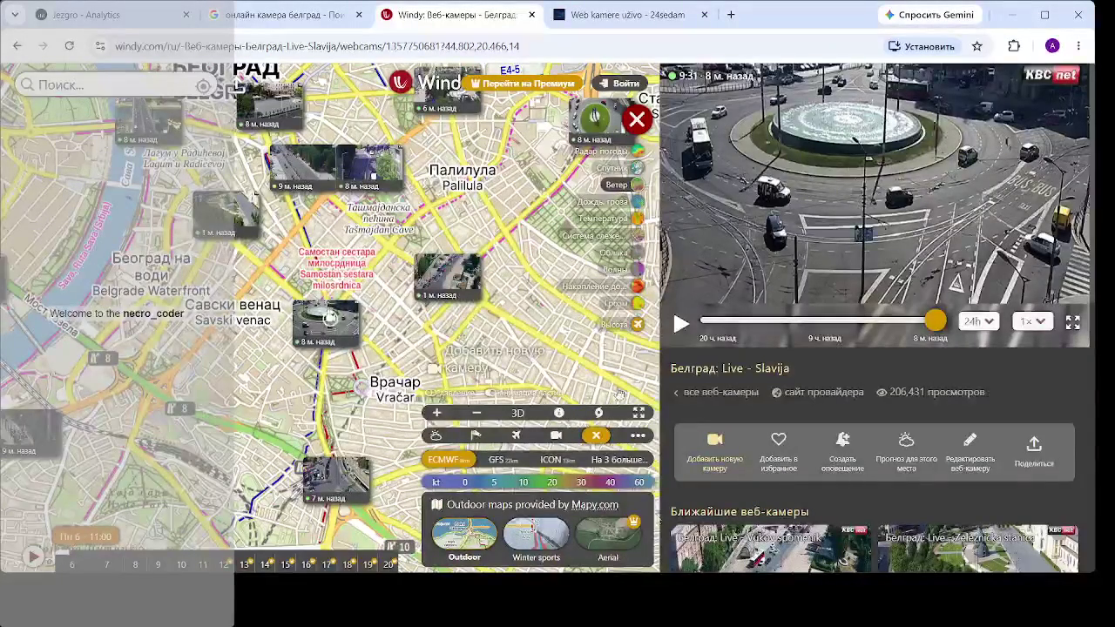
drag(429, 297, 380, 275)
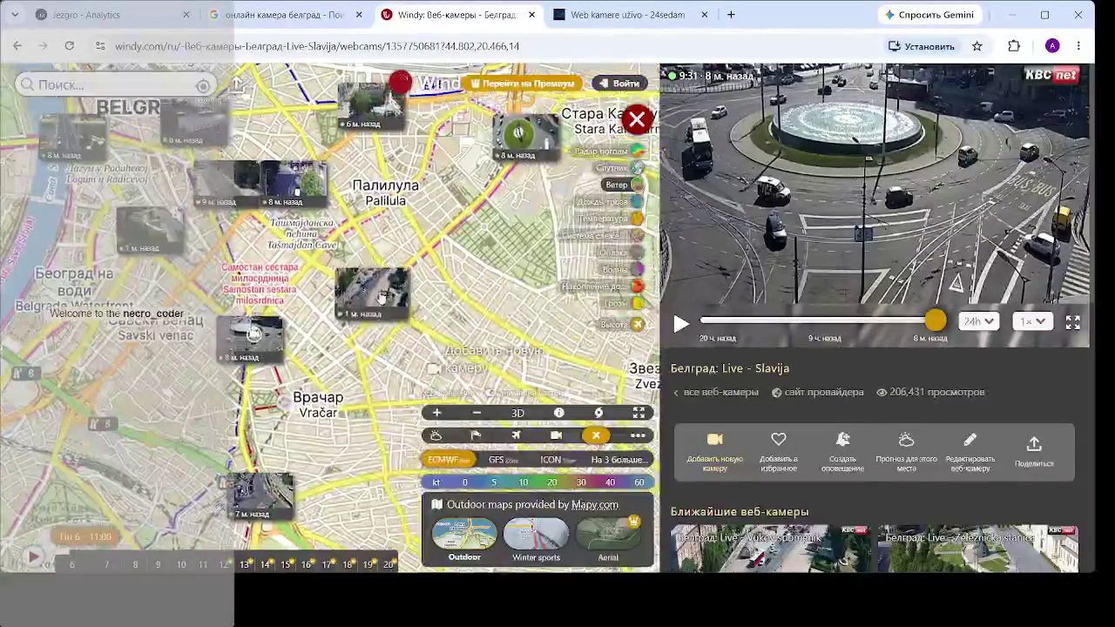
click(380, 277)
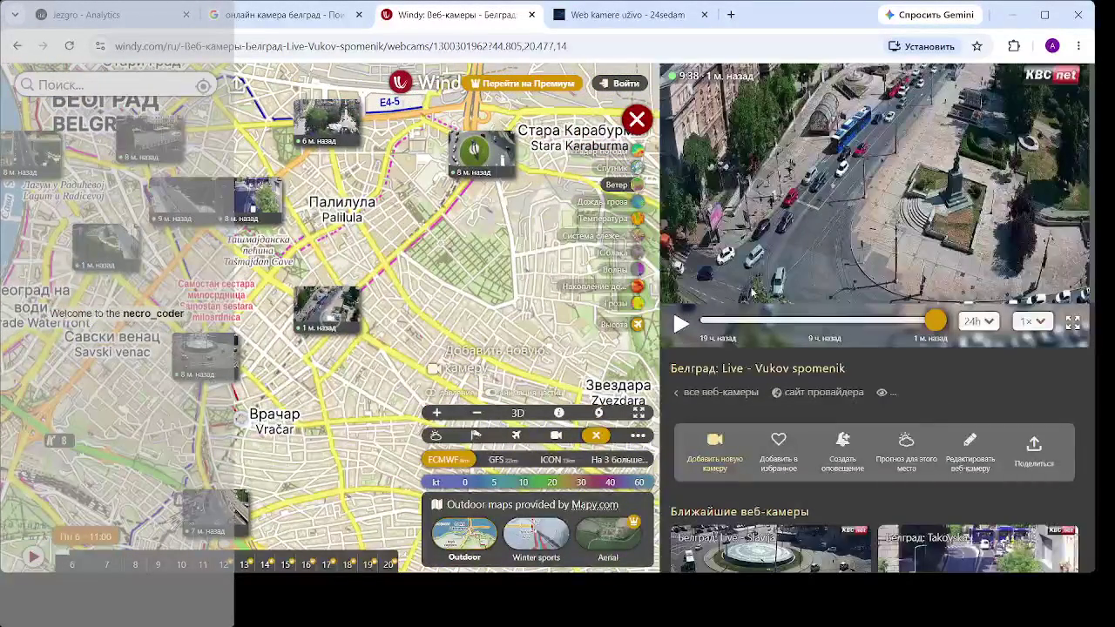
- Rewind the Vukov spomenik footage to 9:18, then return it to the latest frame
drag(931, 324, 923, 322)
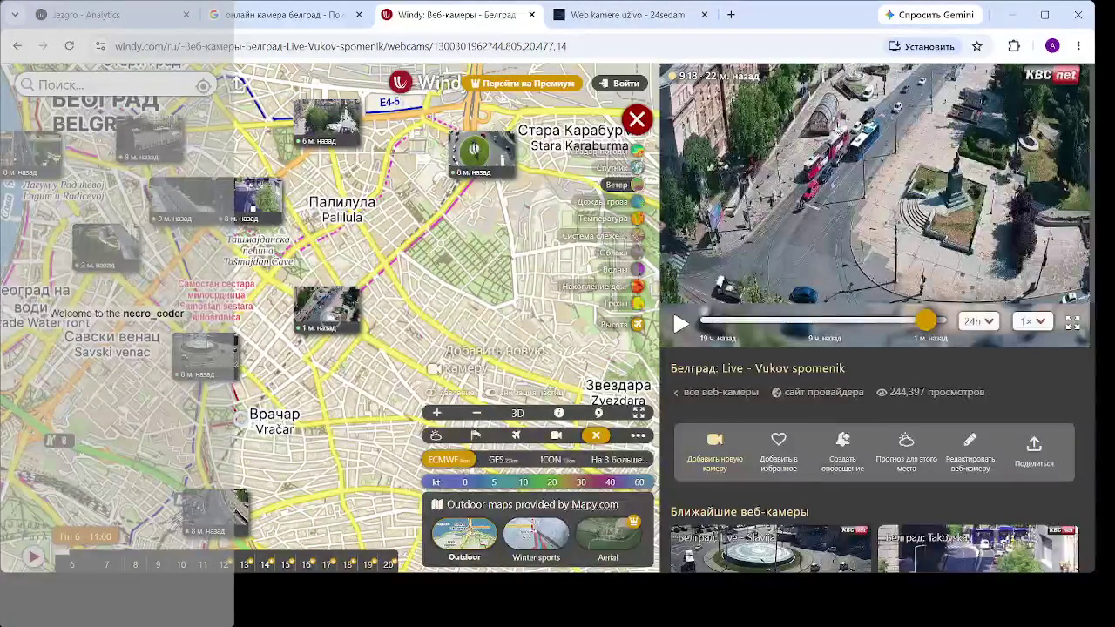
mouse_move(926, 320)
mouse_down()
mouse_move(955, 320)
mouse_move(710, 319)
mouse_move(743, 317)
mouse_up()
drag(933, 315, 958, 316)
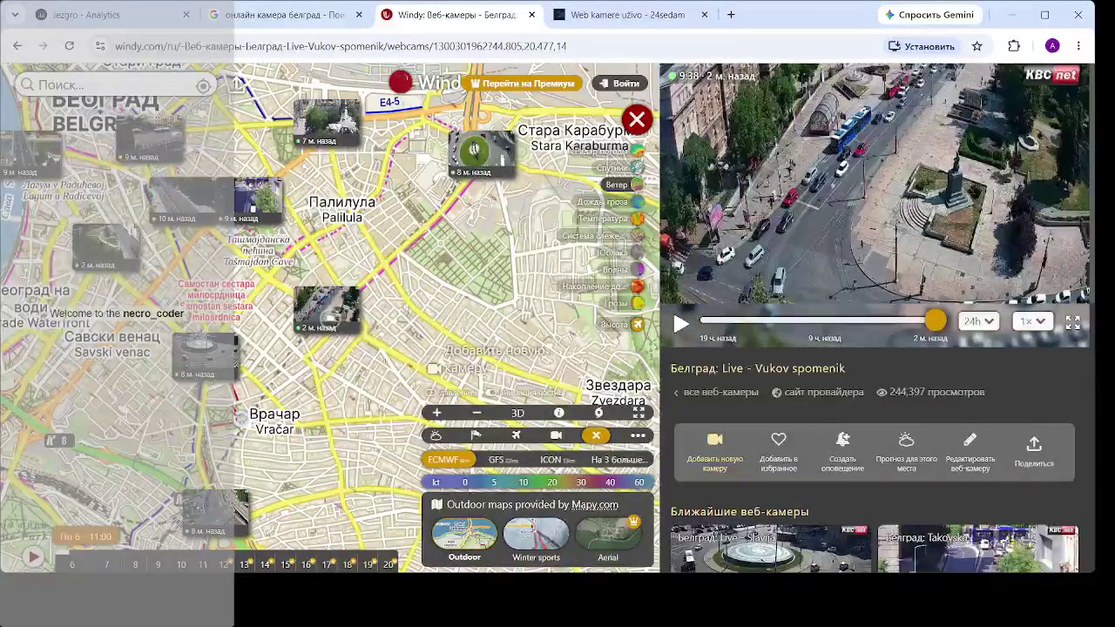
- Open the Sajam webcam in Savski venac, replay it at 9:30, then open Autokomanda
drag(174, 392, 410, 208)
drag(184, 371, 387, 306)
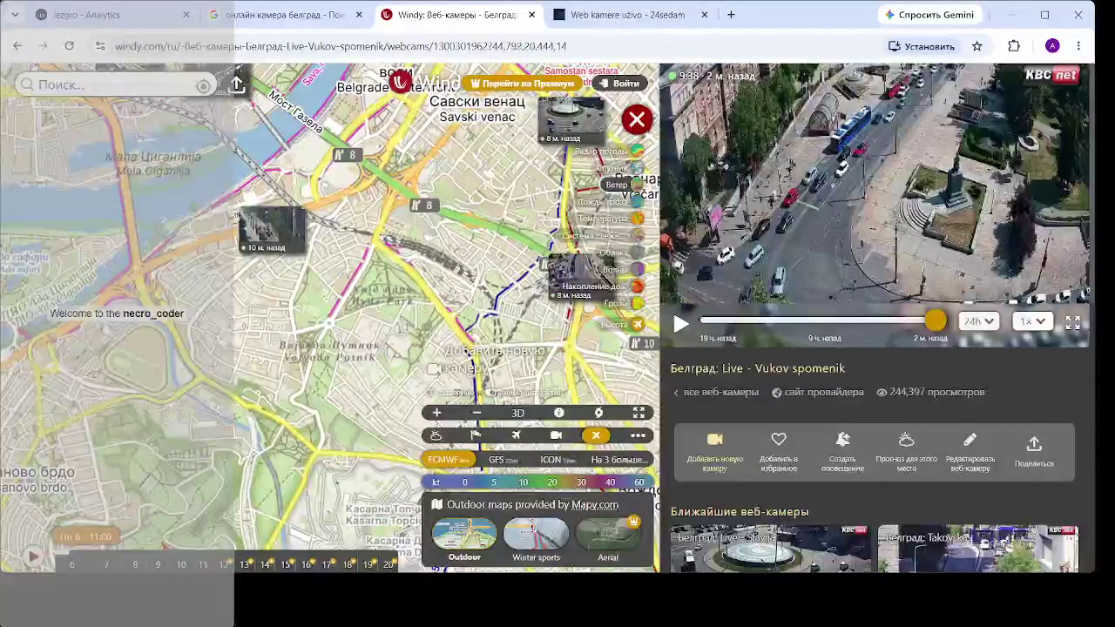
click(276, 246)
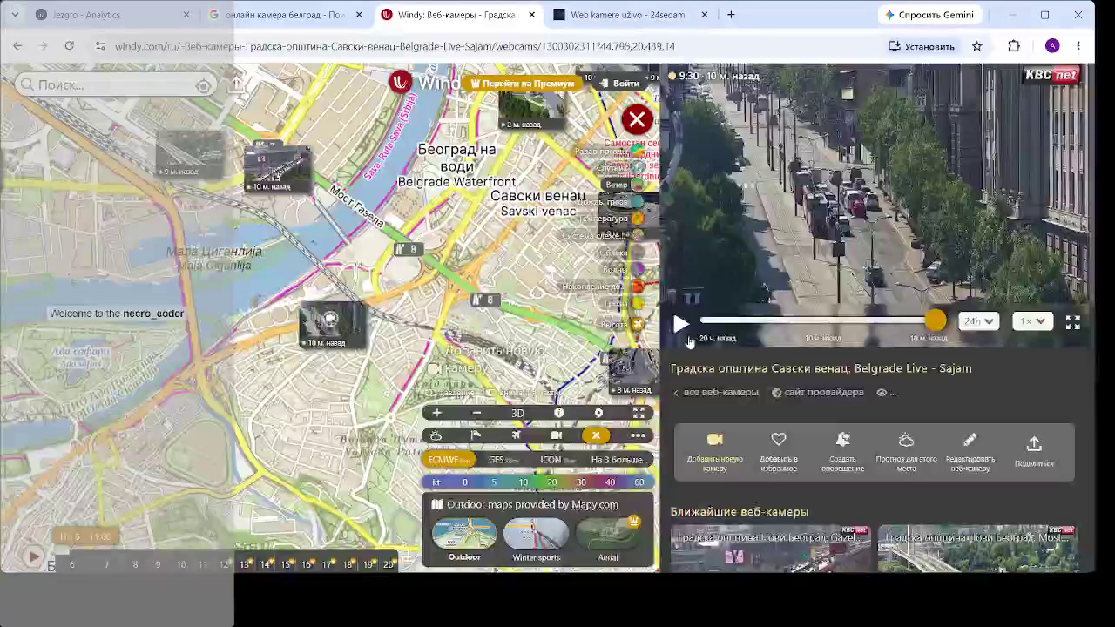
drag(938, 327, 734, 314)
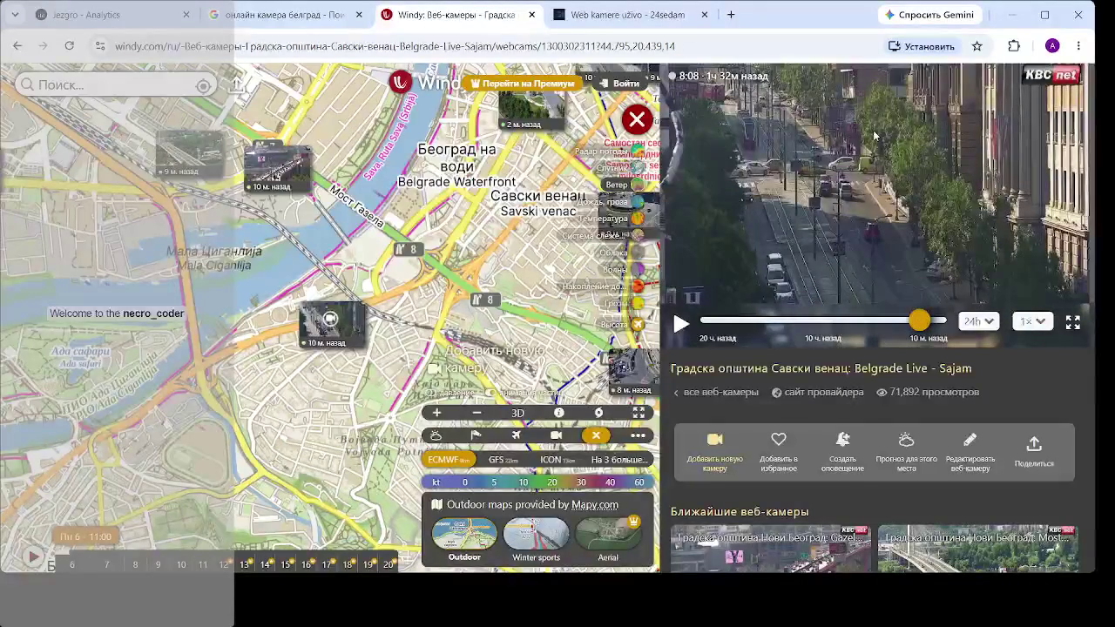
drag(921, 321, 934, 321)
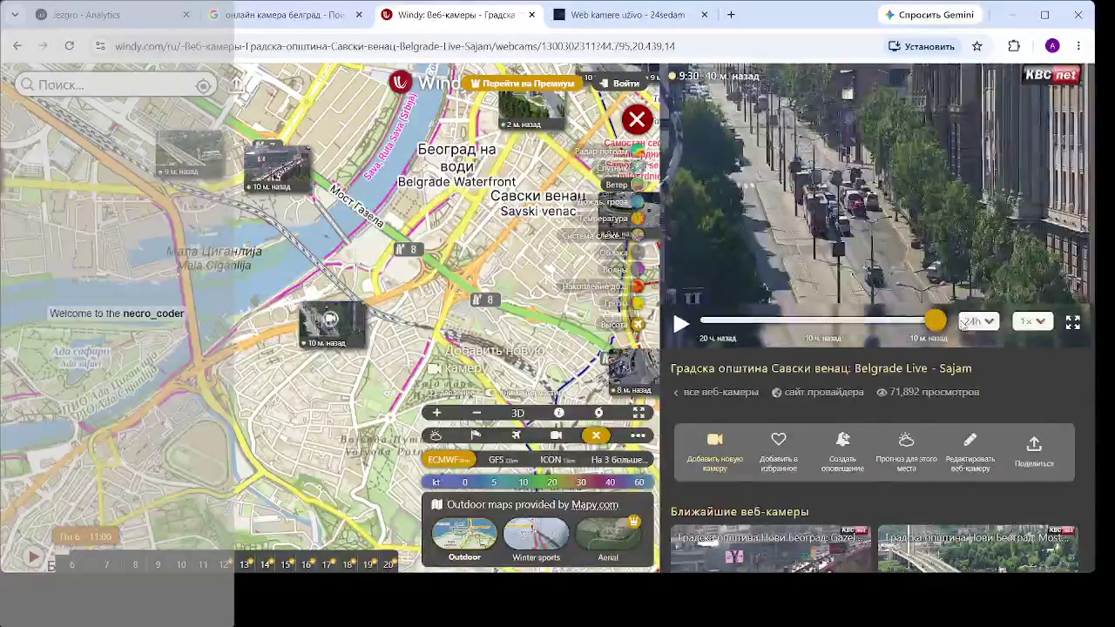
mouse_move(423, 253)
mouse_down()
mouse_move(476, 435)
mouse_move(388, 198)
mouse_up()
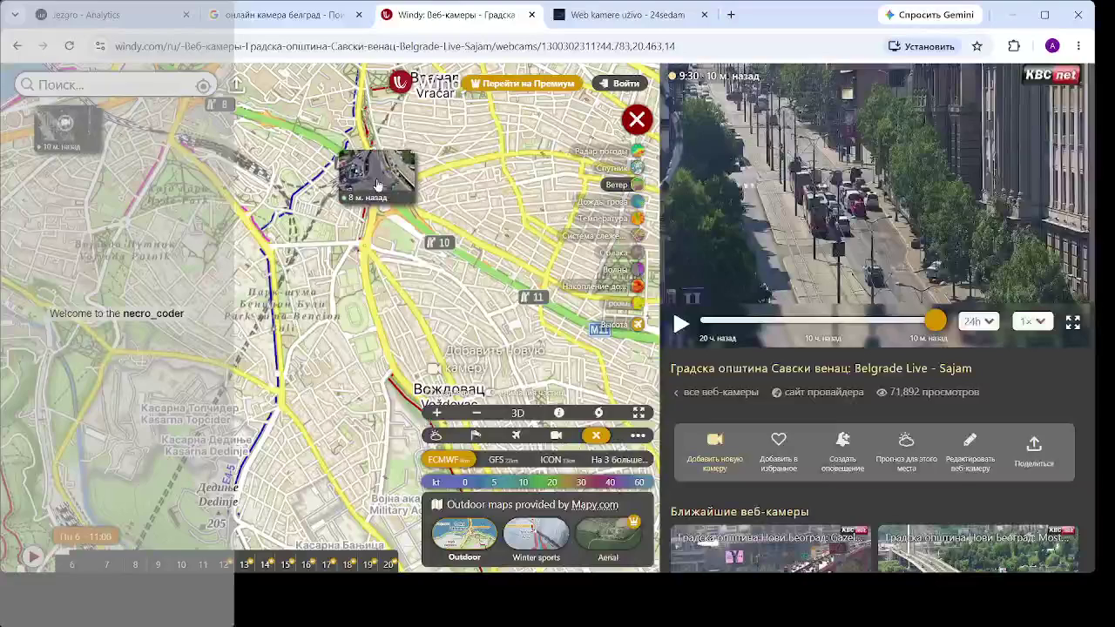
click(377, 186)
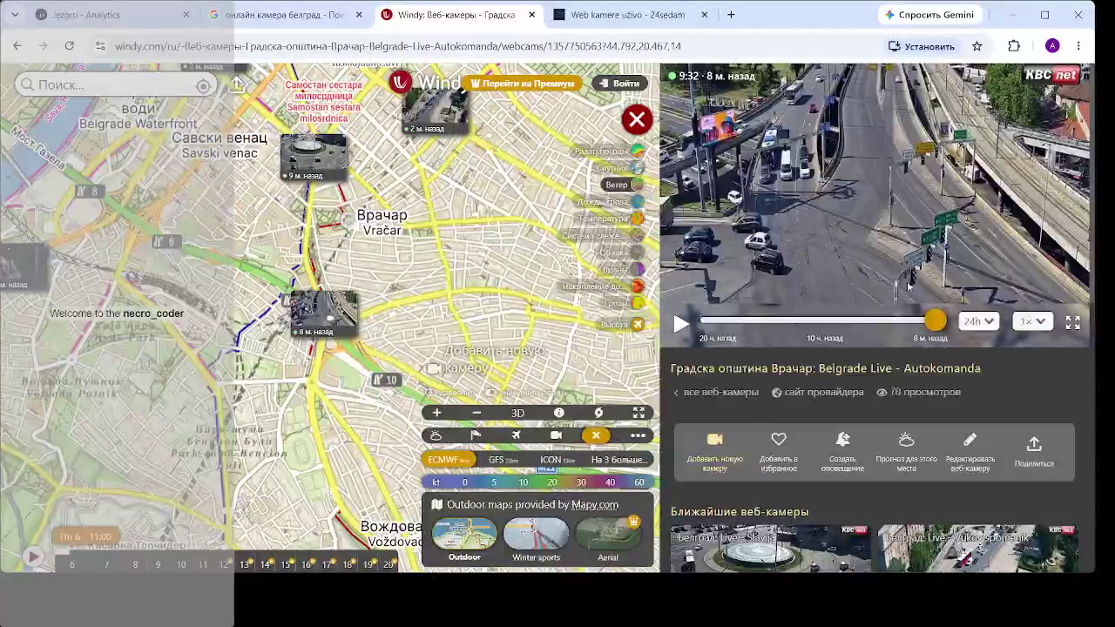
- Rewind the Autokomanda feed to 40 minutes and 1h30m ago, then back to latest
click(926, 321)
drag(926, 322, 913, 319)
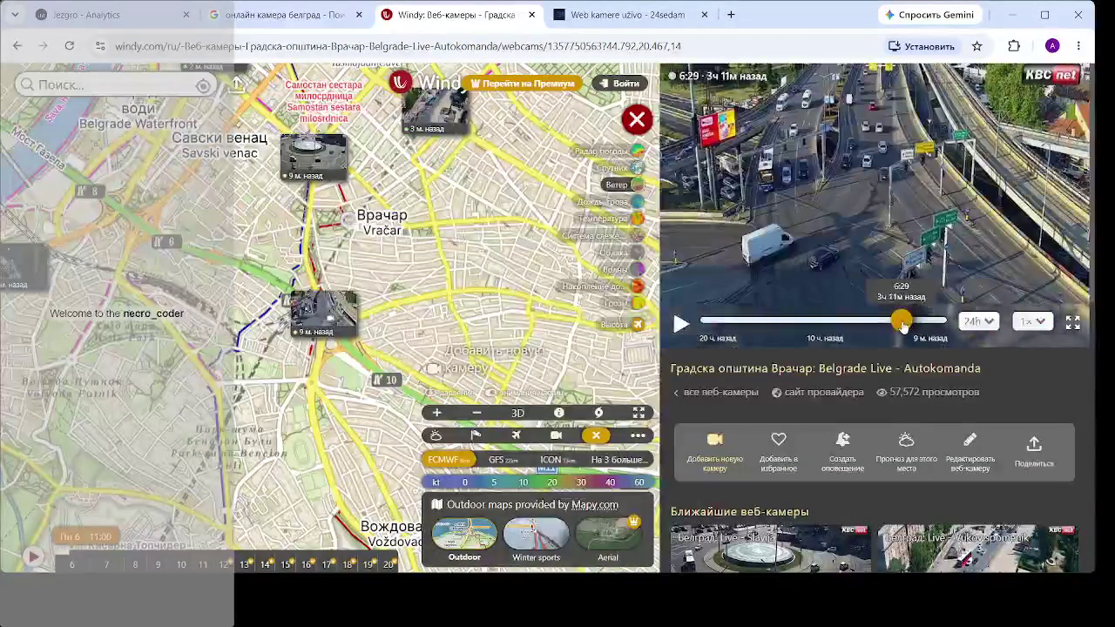
drag(915, 325, 952, 322)
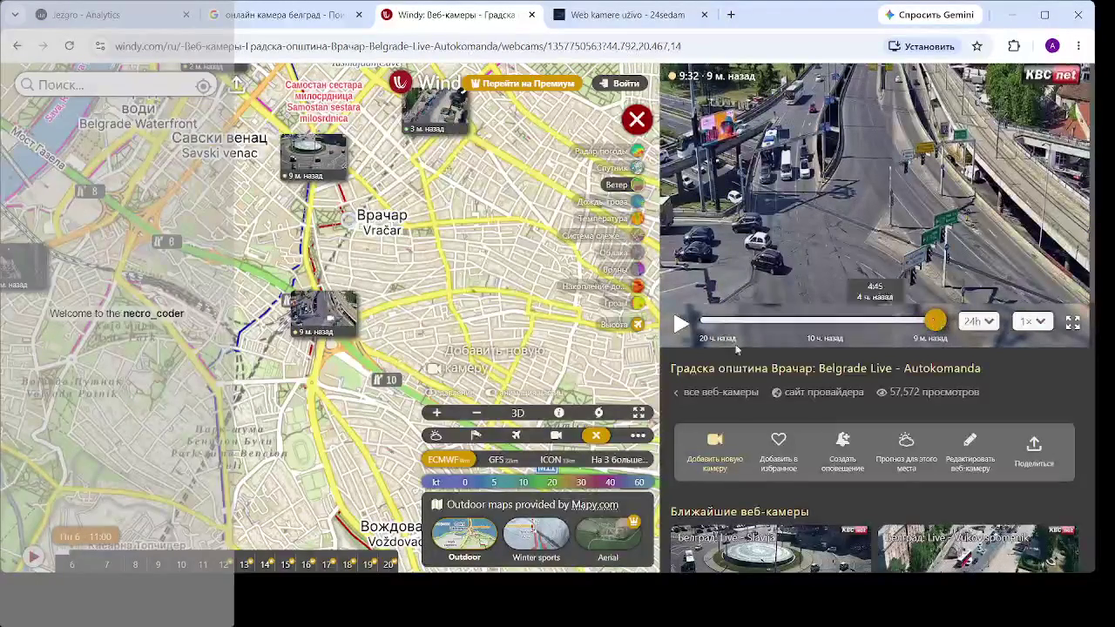
- Pan the map across the river to New Belgrade and open the Opstina NBG camera
drag(292, 489, 460, 286)
scroll(392, 288, down, 2)
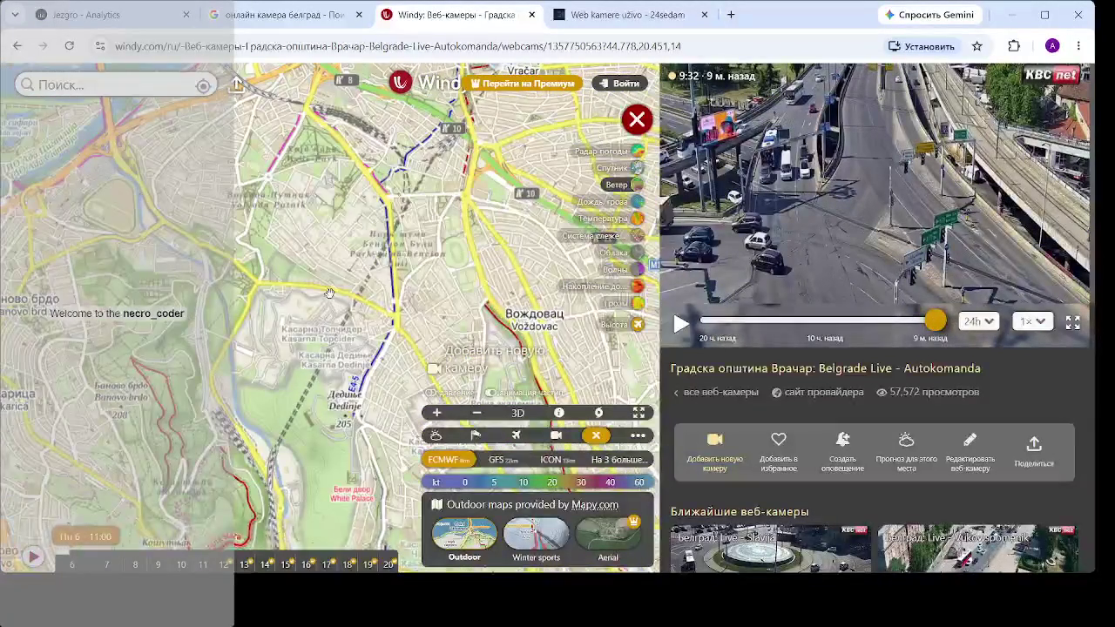
mouse_move(322, 267)
mouse_down()
mouse_move(407, 416)
mouse_move(416, 552)
mouse_move(127, 552)
mouse_up()
mouse_move(429, 425)
mouse_down()
mouse_move(351, 295)
mouse_move(360, 307)
mouse_move(444, 261)
mouse_up()
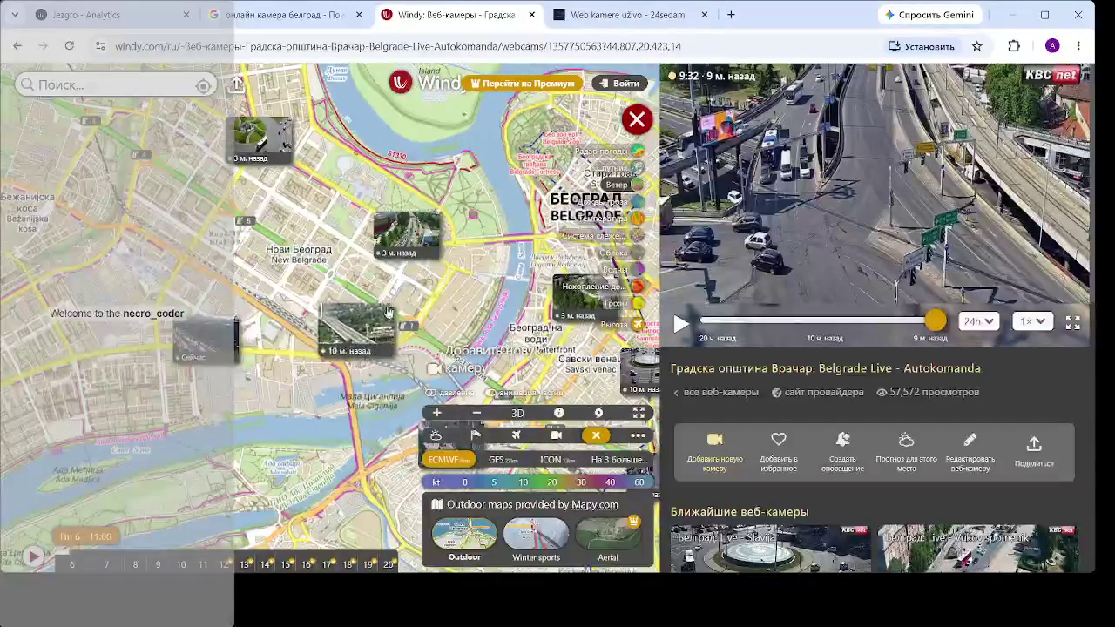
click(264, 148)
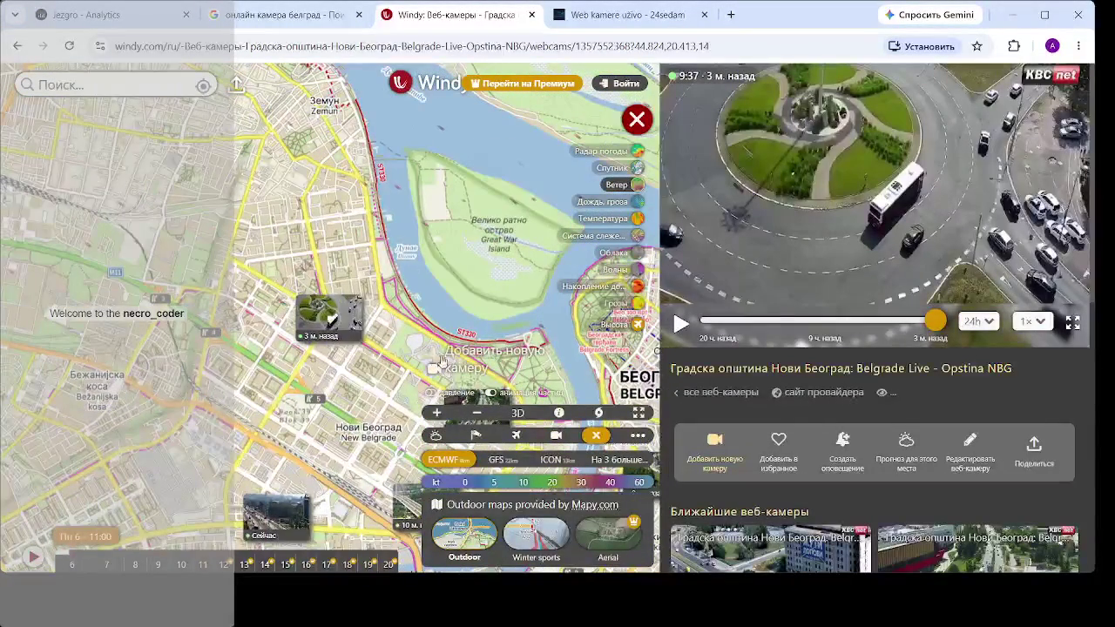
- Open the Bulevar Mihaila Pupina camera, replay it from 8:17, then close the Windy tab
click(391, 259)
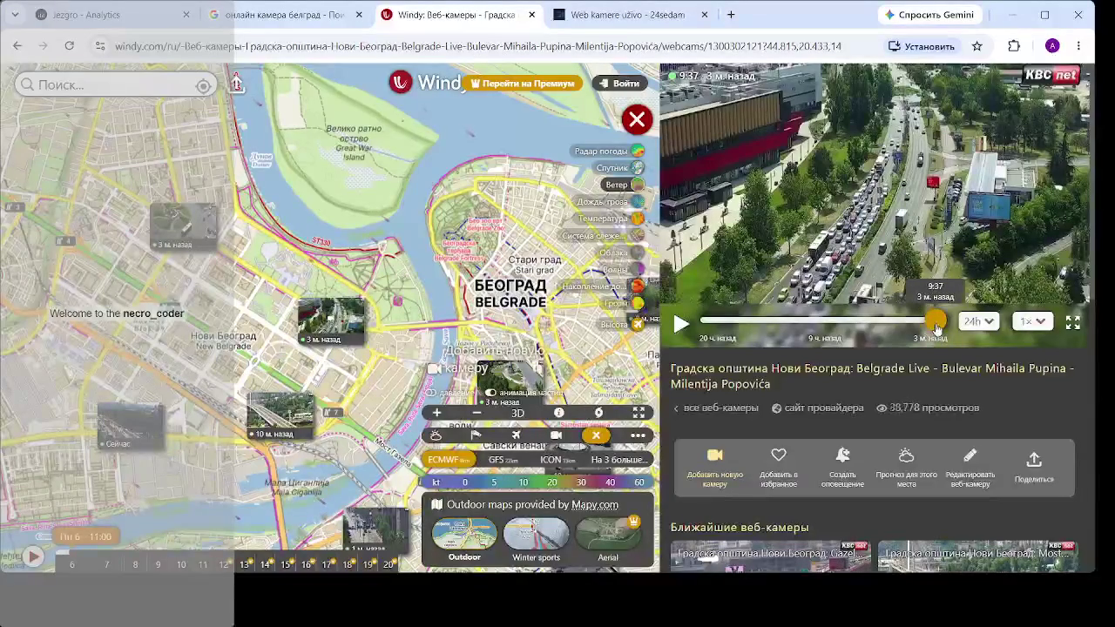
mouse_move(937, 328)
mouse_down()
mouse_move(879, 324)
mouse_move(935, 322)
mouse_up()
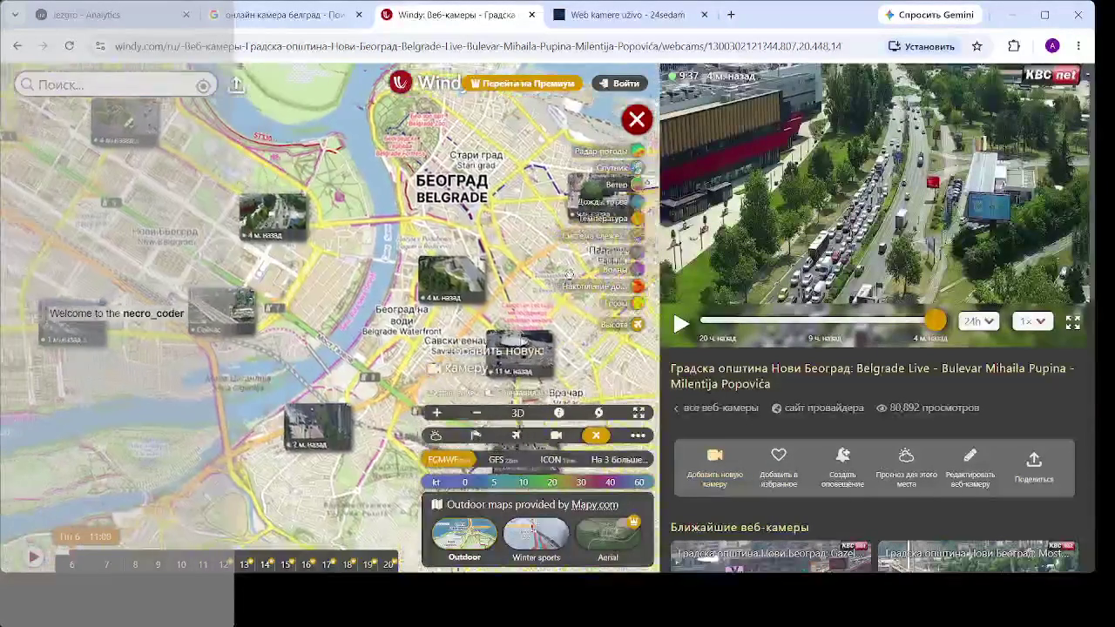
click(531, 14)
- Open the Zeleni venac camera, then the Južni Bulevar camera on kamere.24sedam.rs
scroll(562, 229, down, 3)
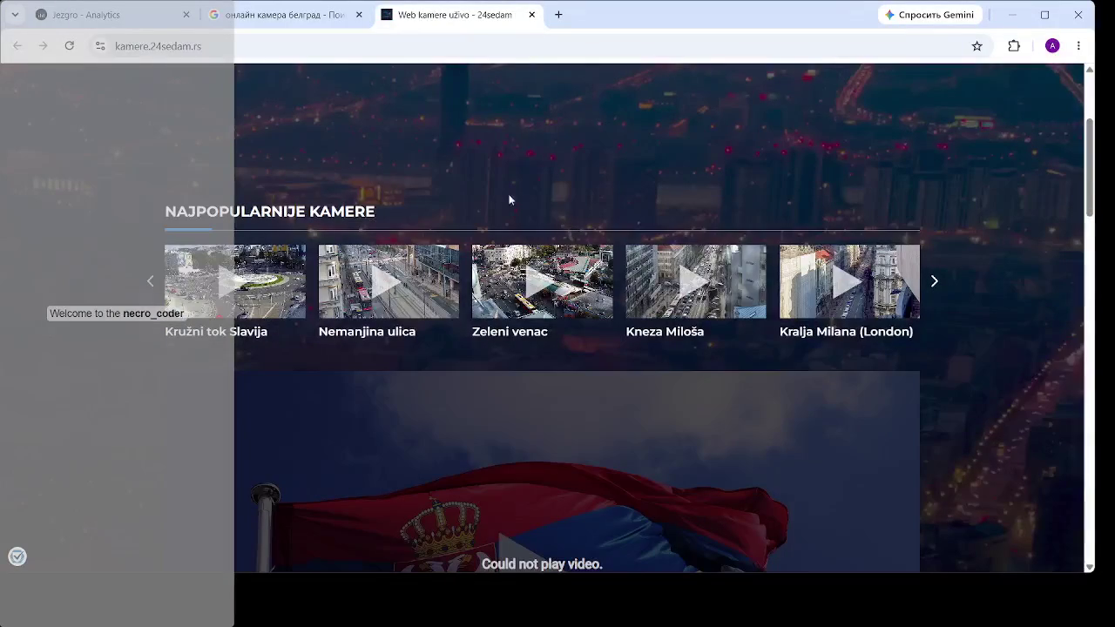
click(545, 289)
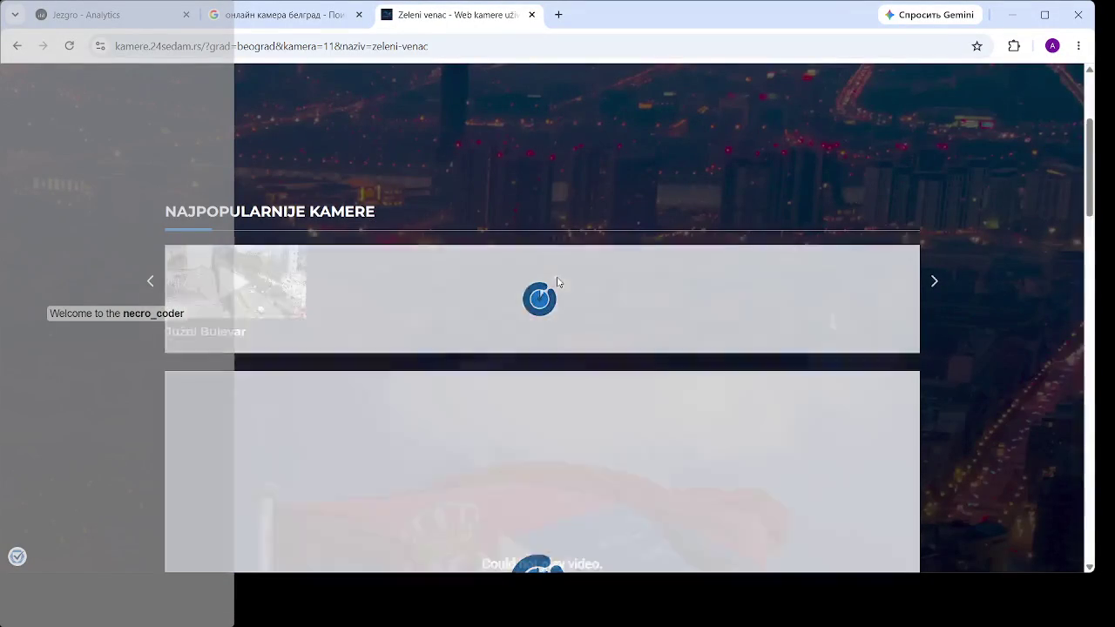
scroll(610, 341, up, 4)
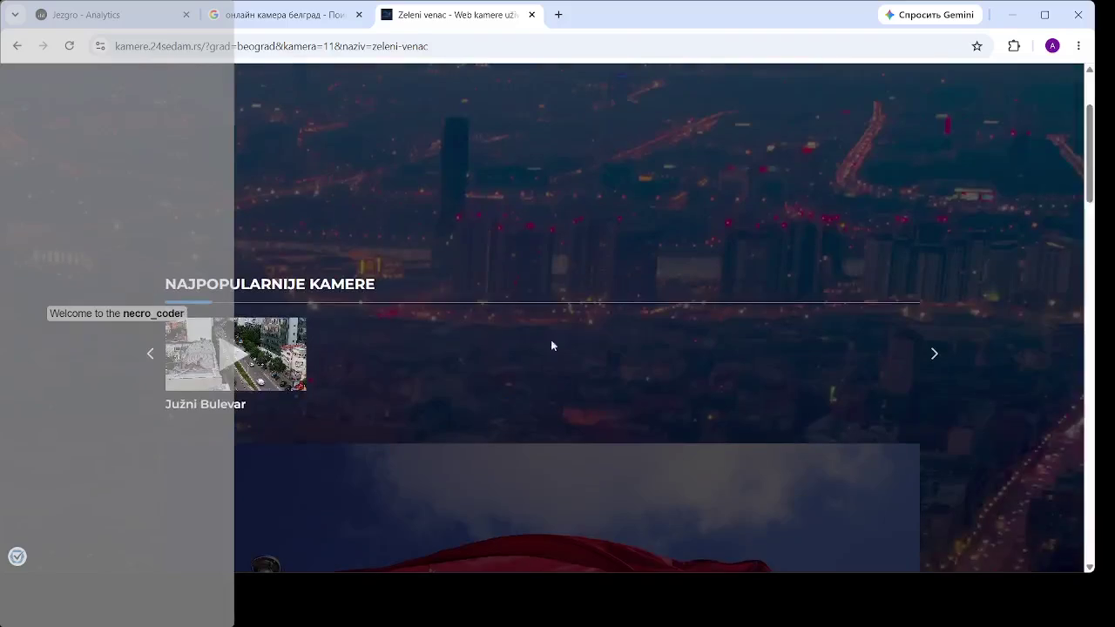
click(239, 353)
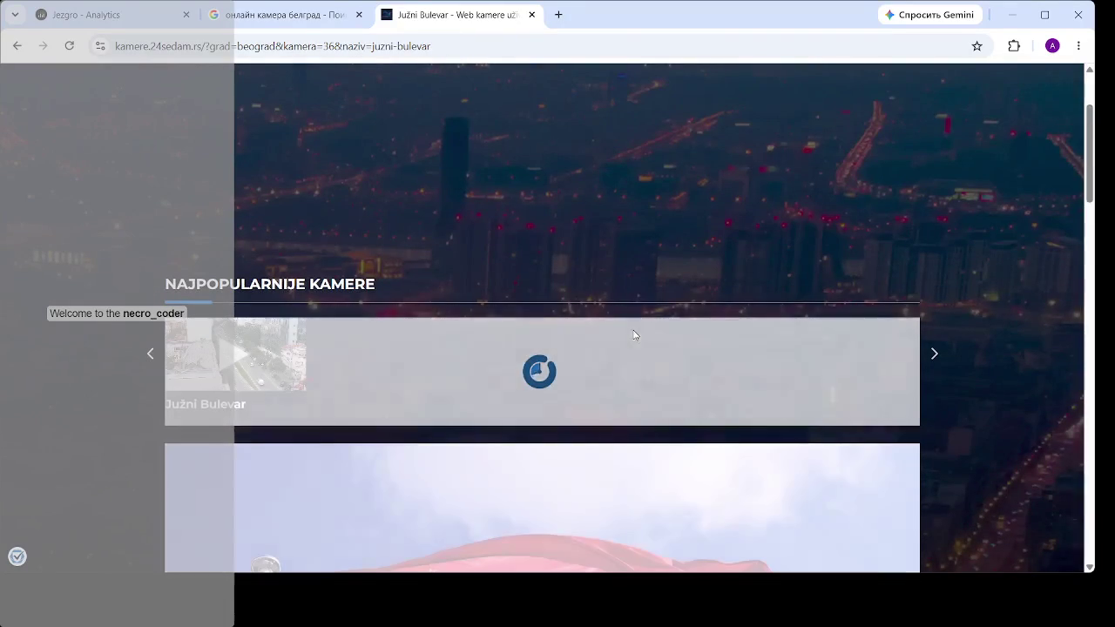
- Watch the Južni Bulevar stream, return to Zeleni venac, and open Pančevački most
scroll(661, 321, down, 3)
scroll(594, 348, down, 3)
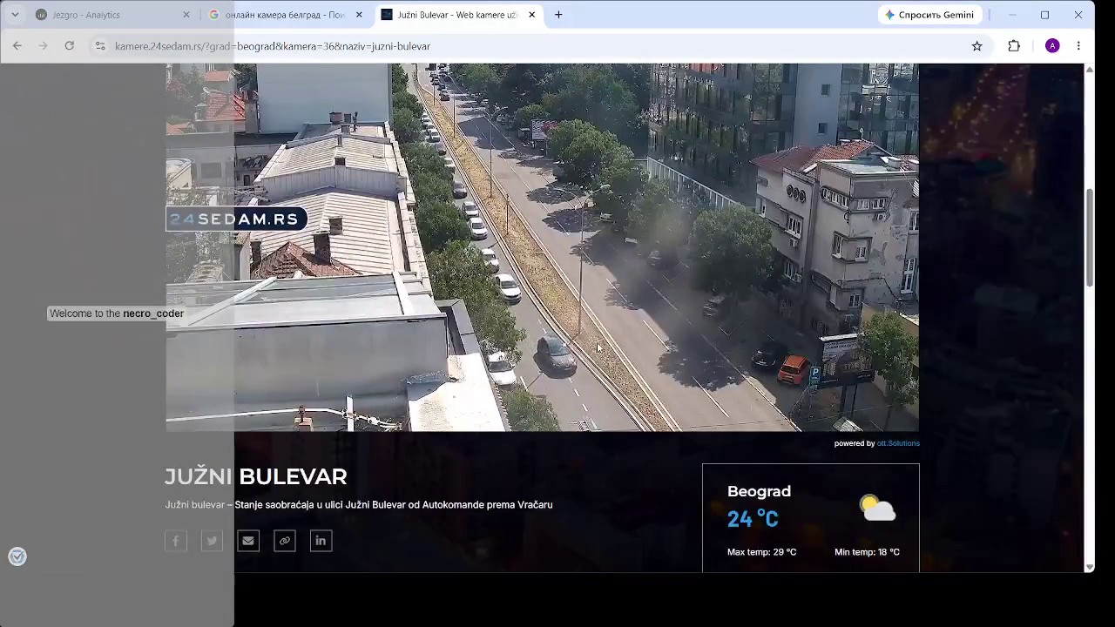
mouse_move(597, 347)
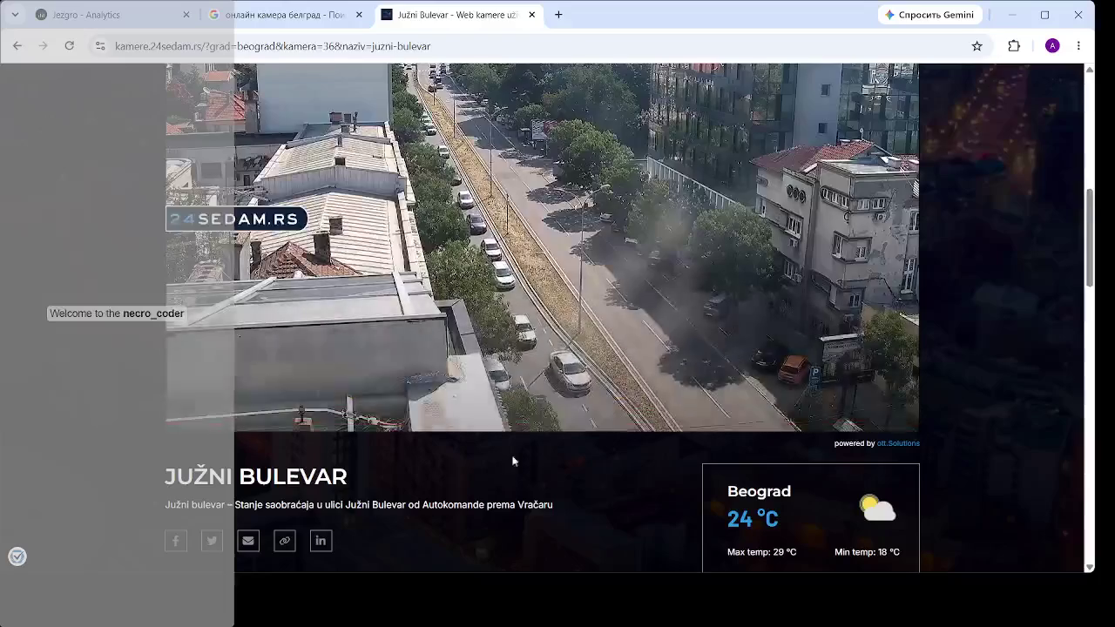
scroll(523, 453, down, 3)
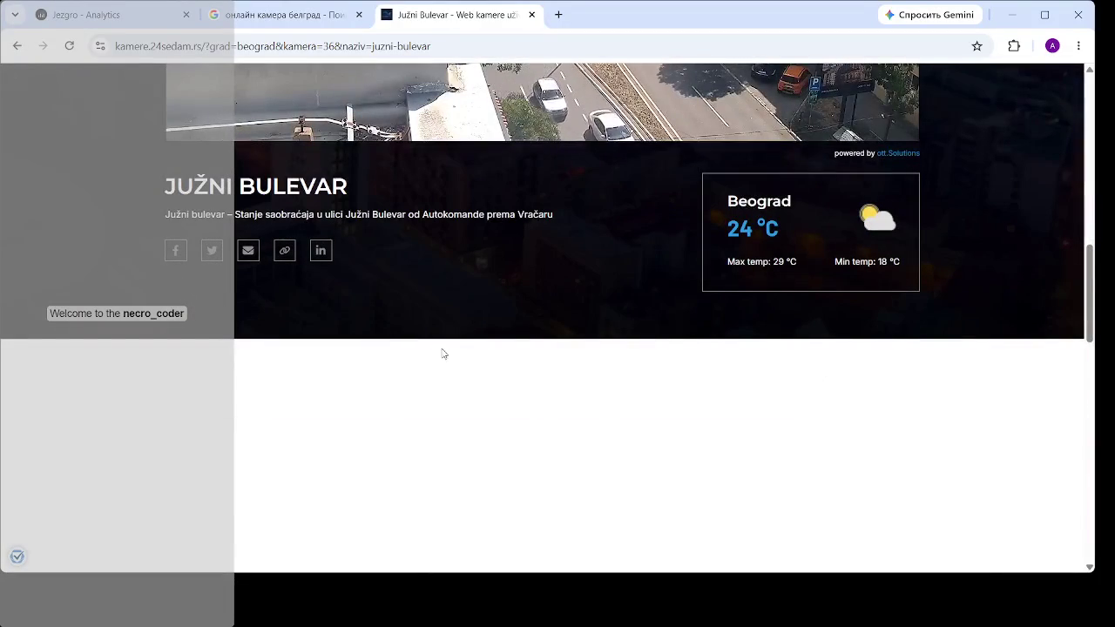
scroll(501, 367, up, 8)
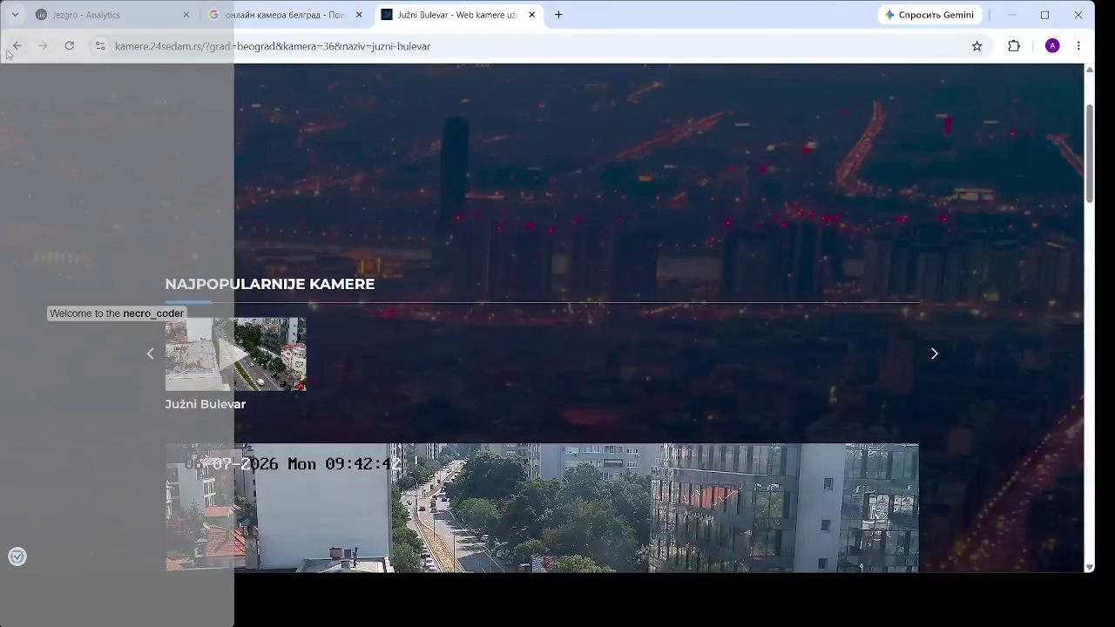
click(16, 45)
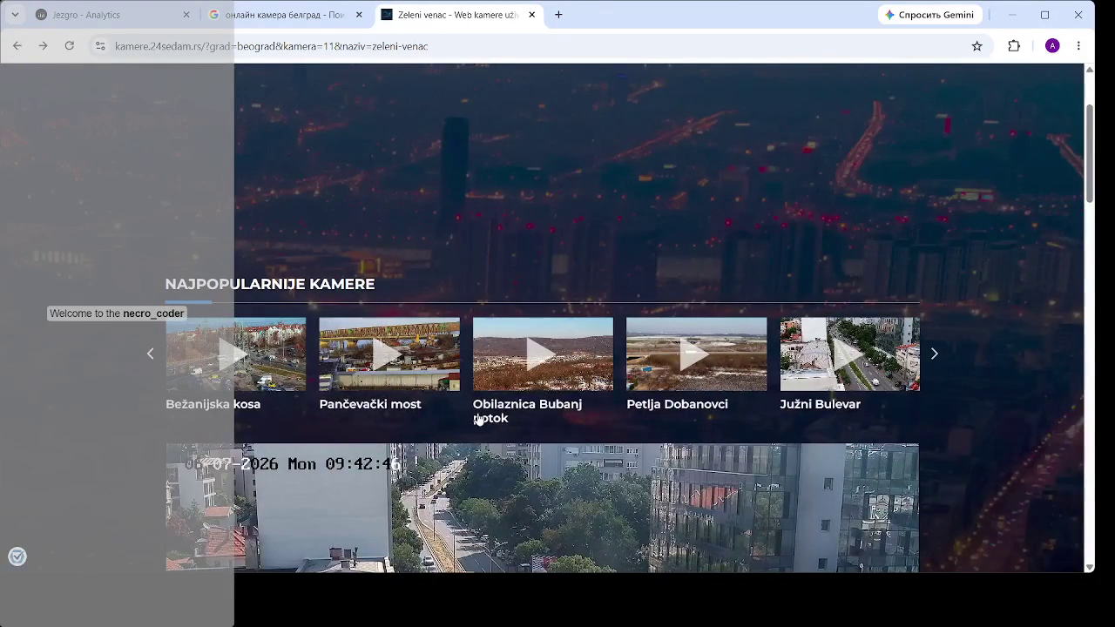
click(398, 346)
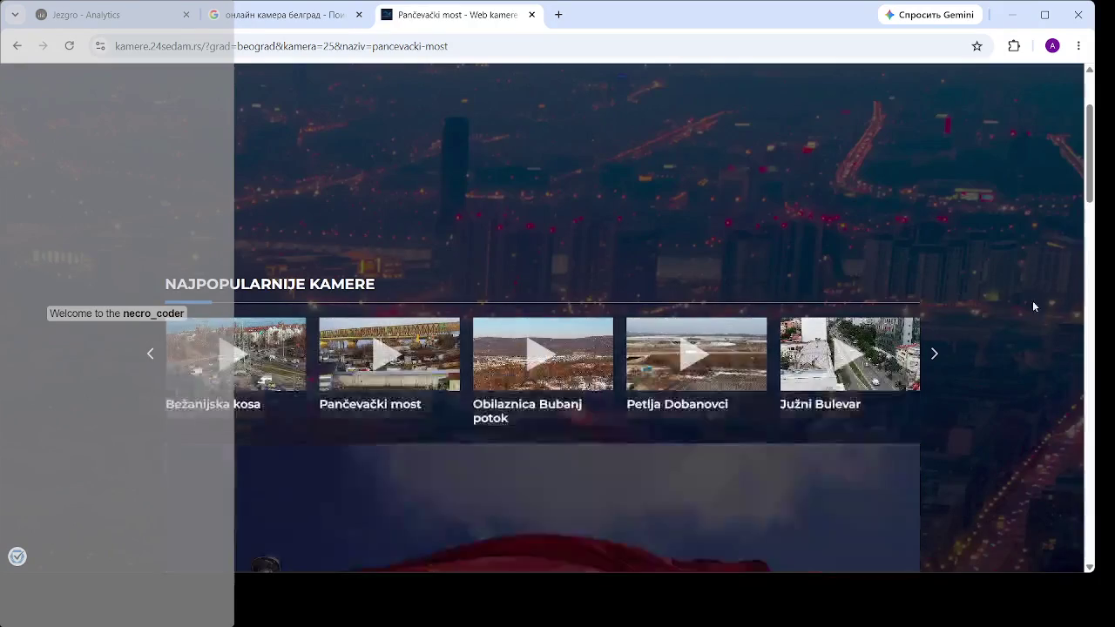
- After Pančevački most fails to load, open Bežanijska kosa, then Rakovički bulevar via the carousel
scroll(1033, 301, down, 3)
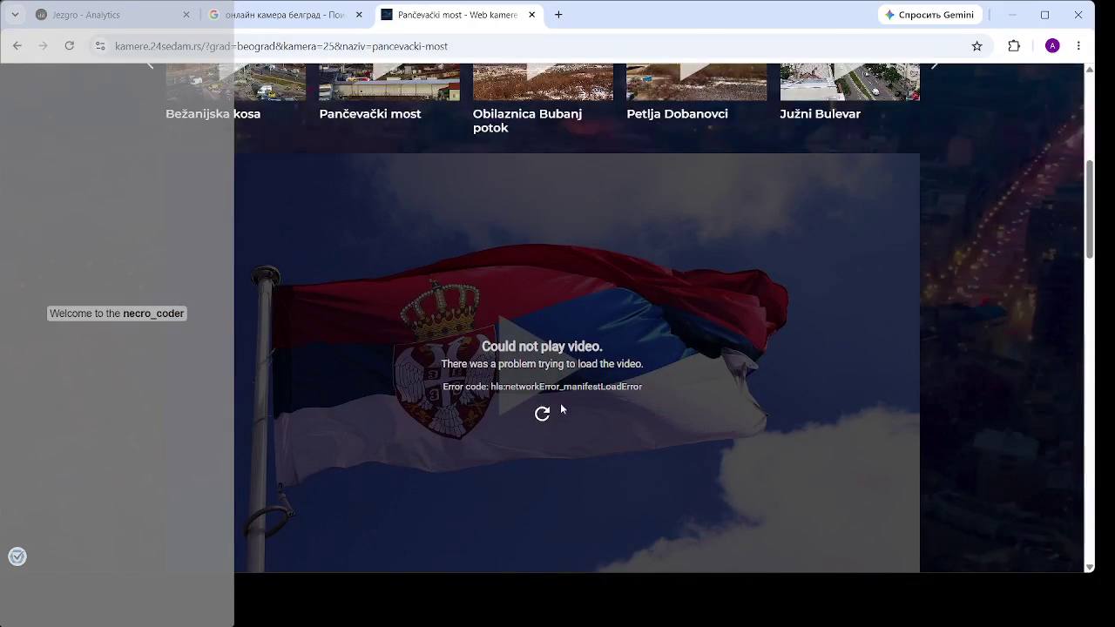
scroll(946, 341, down, 3)
scroll(633, 347, up, 5)
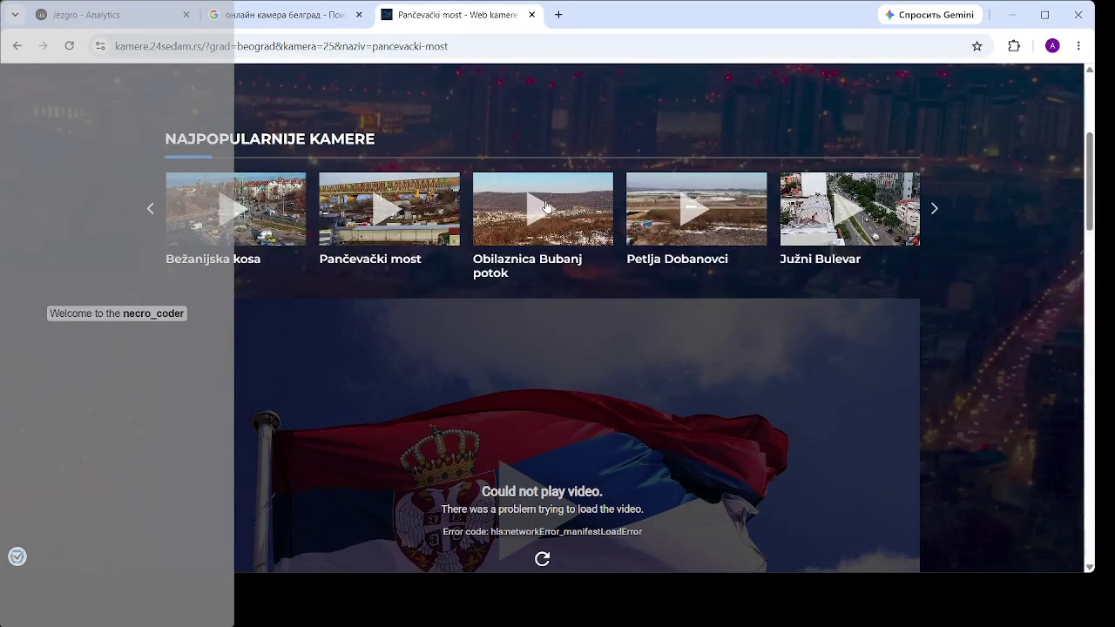
click(236, 210)
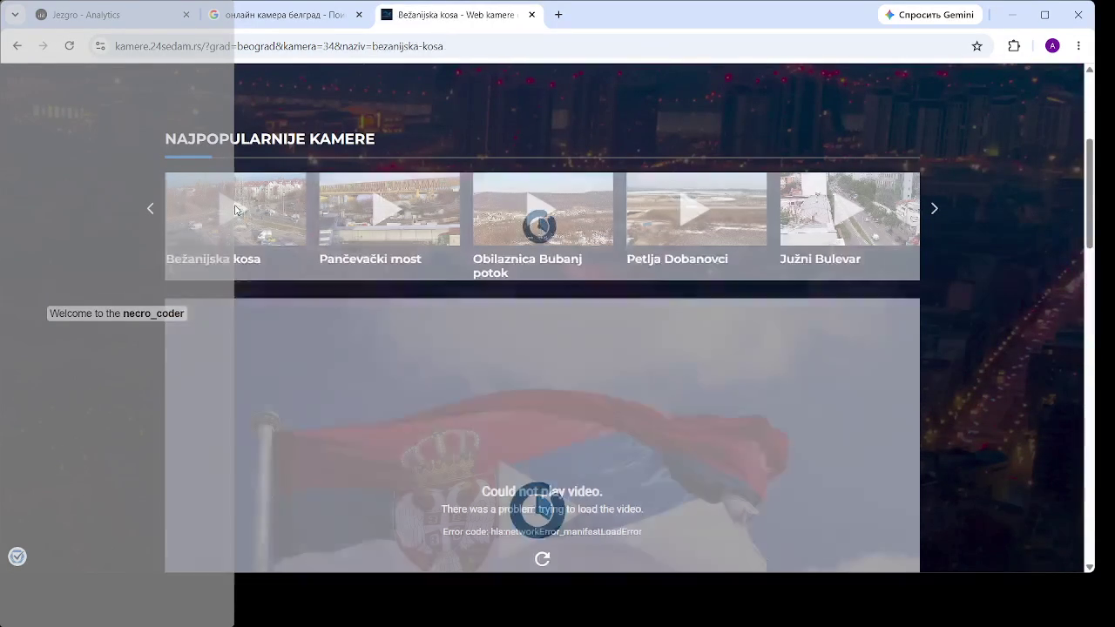
click(148, 210)
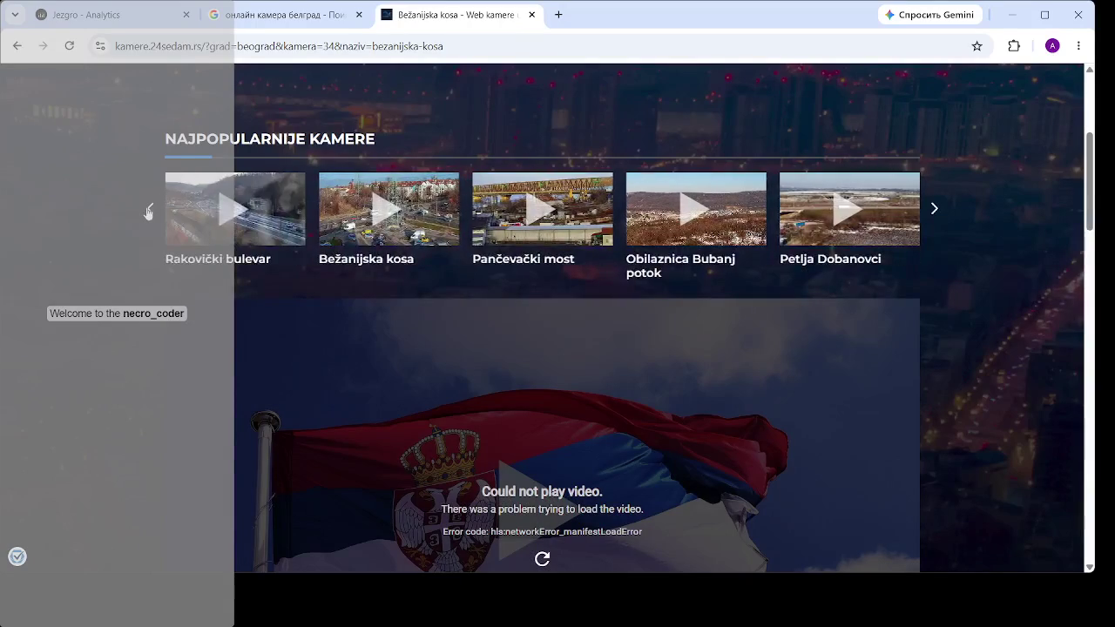
click(231, 215)
- Watch the Rakovički bulevar feed, close the 24sedam tab and return to Jezgro Analytics
scroll(900, 397, down, 4)
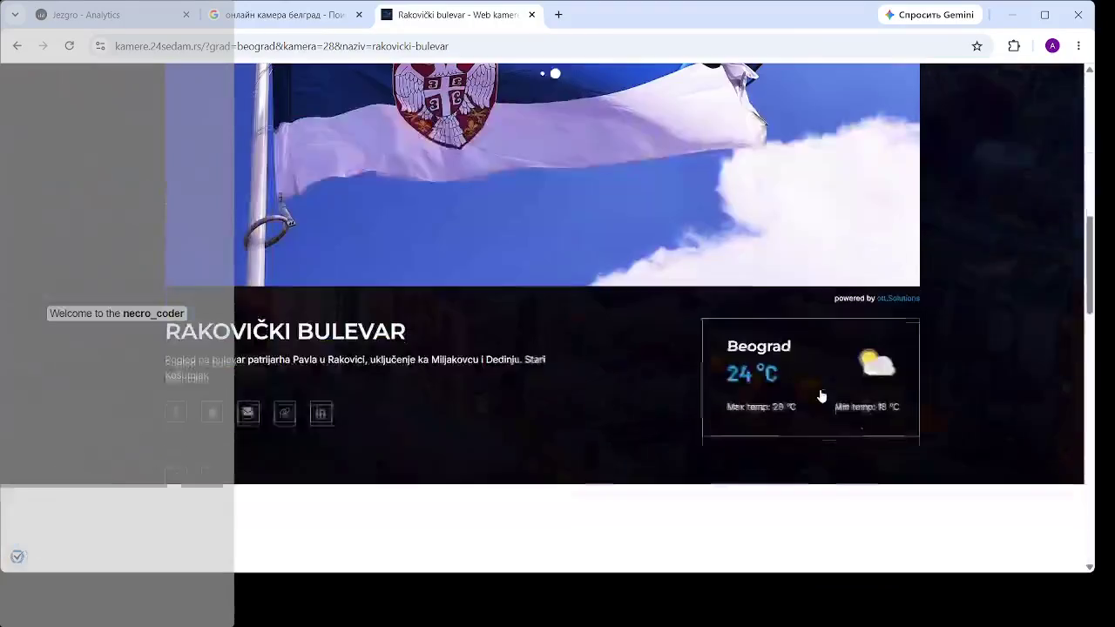
scroll(819, 393, up, 2)
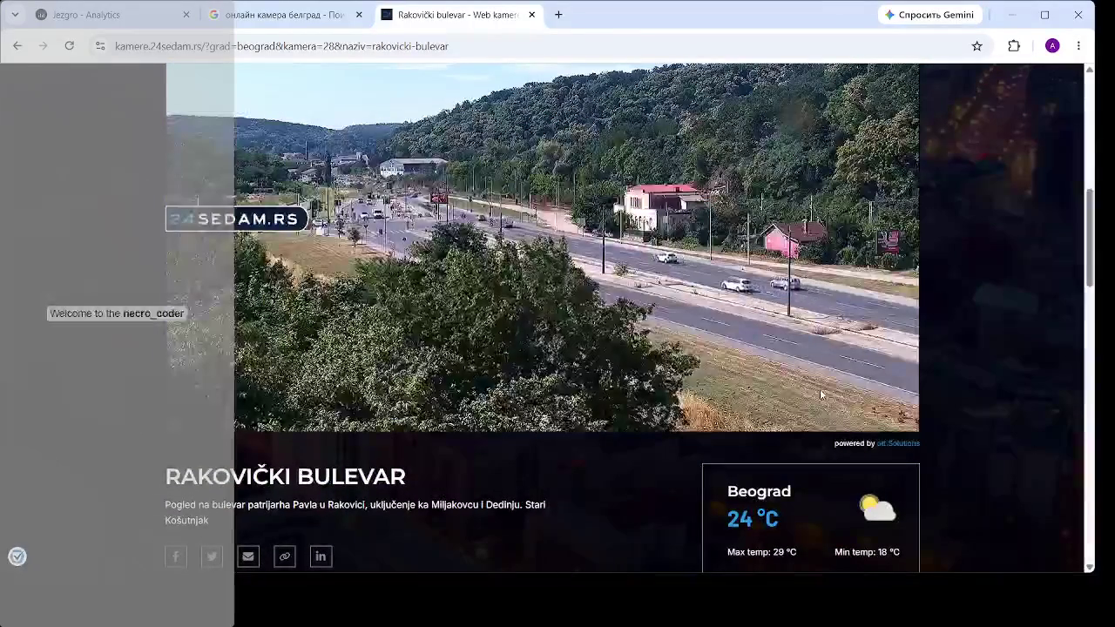
mouse_move(750, 373)
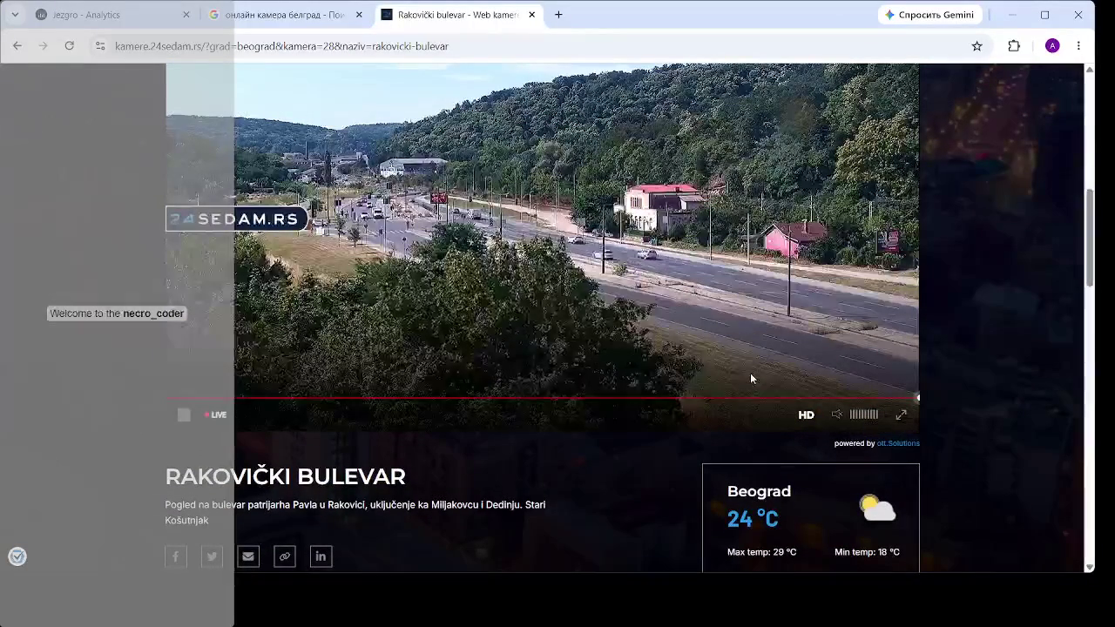
scroll(753, 377, up, 3)
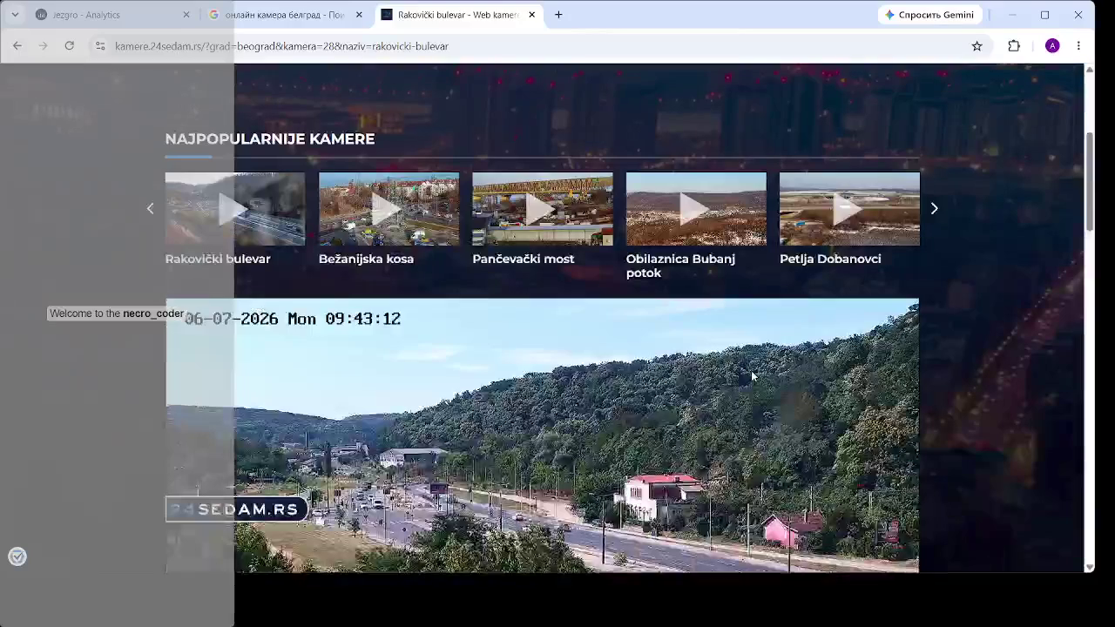
click(532, 15)
click(152, 12)
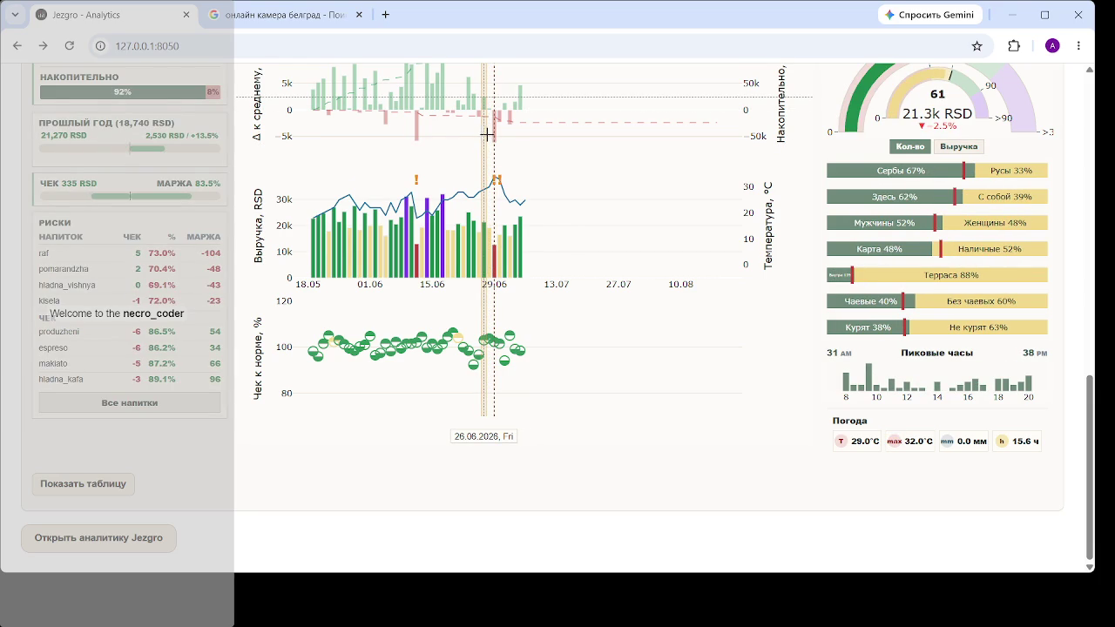
- Close the webcam search results tab and open a fresh Google new tab's address bar
click(334, 11)
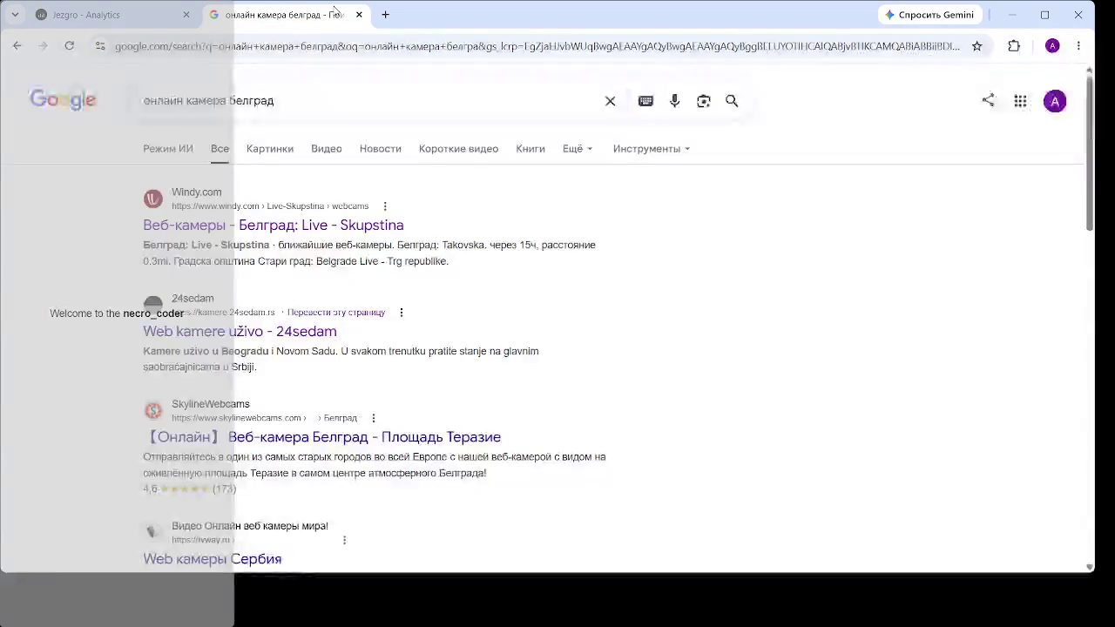
click(358, 14)
click(213, 16)
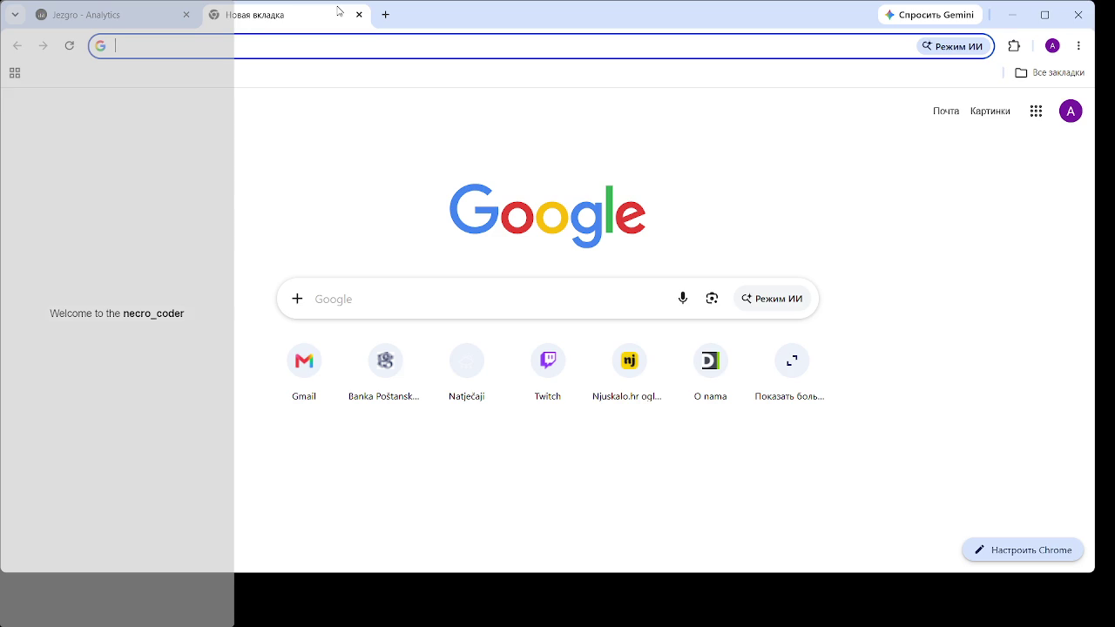
click(205, 42)
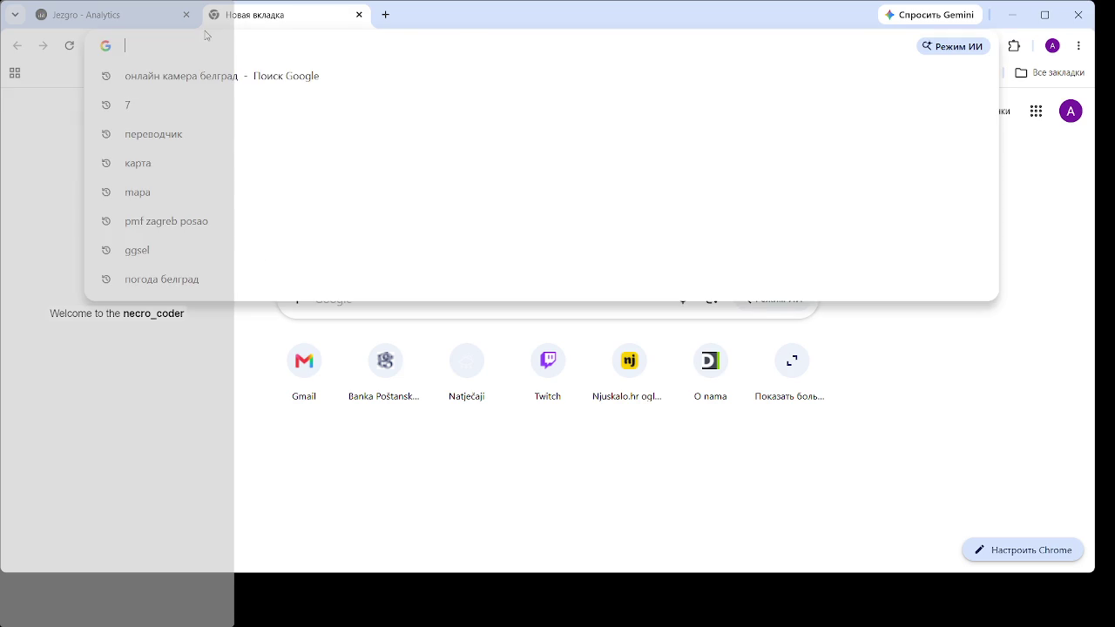
- Load the Halo Oglasi real-estate site and dismiss its safety warning
text(halo)
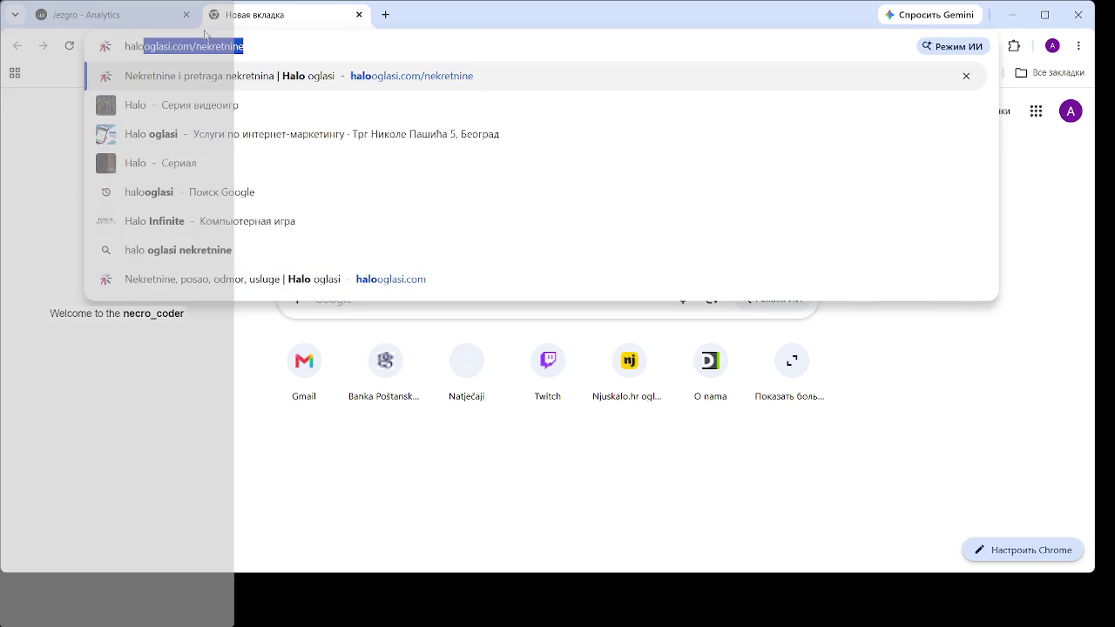
key(Return)
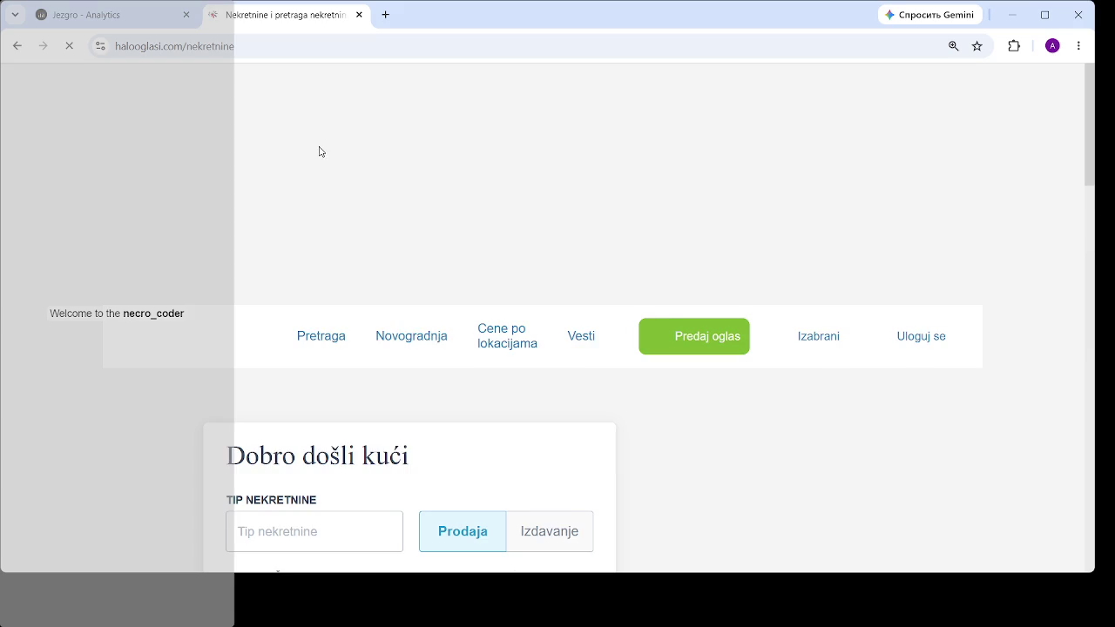
scroll(427, 365, down, 3)
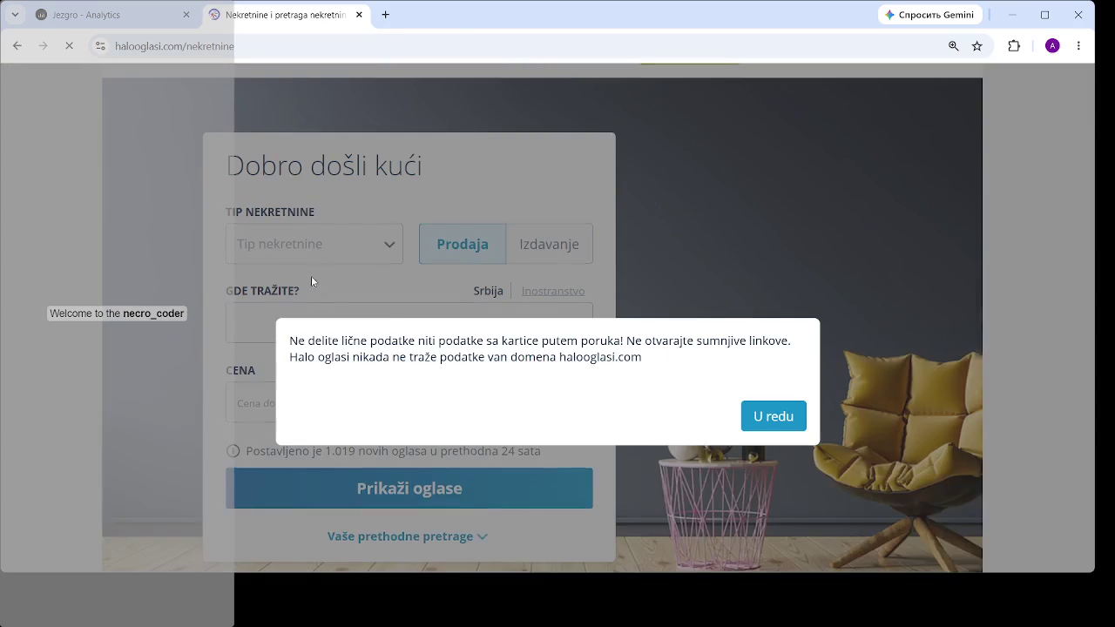
click(771, 416)
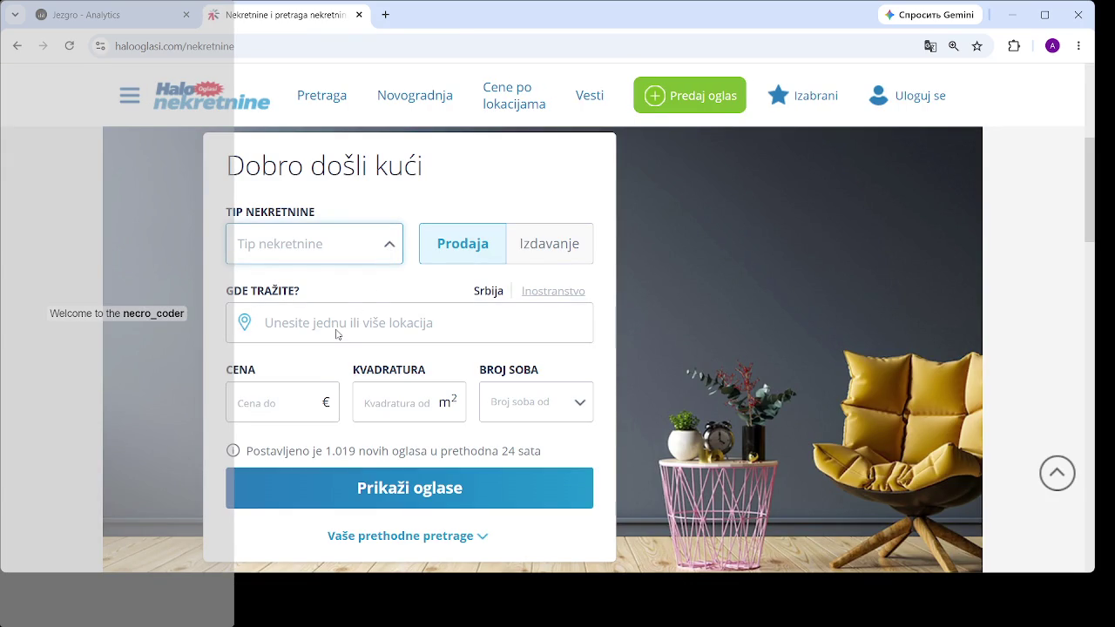
- Search Lokal rentals (Izdavanje) in Beograd up to 500 €, showing 107 listings
click(284, 419)
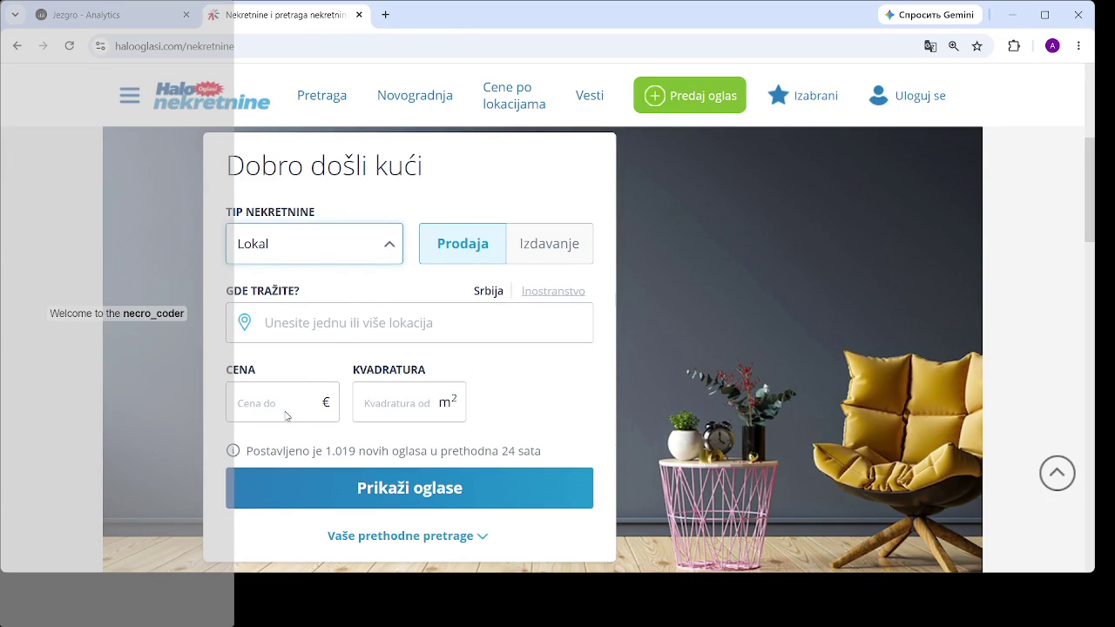
click(354, 332)
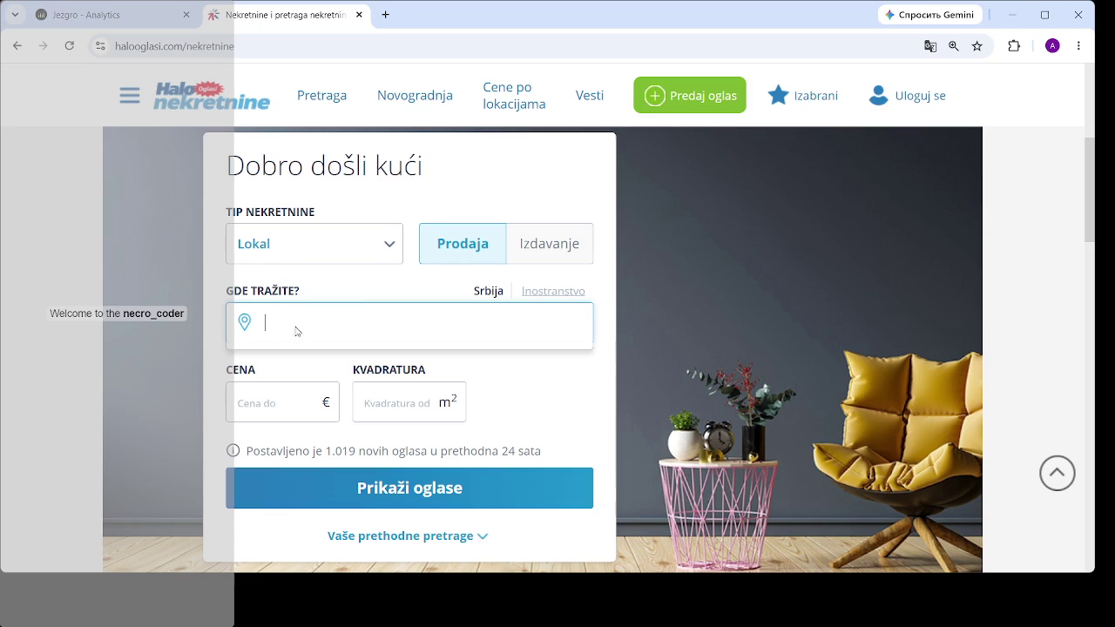
text(Be)
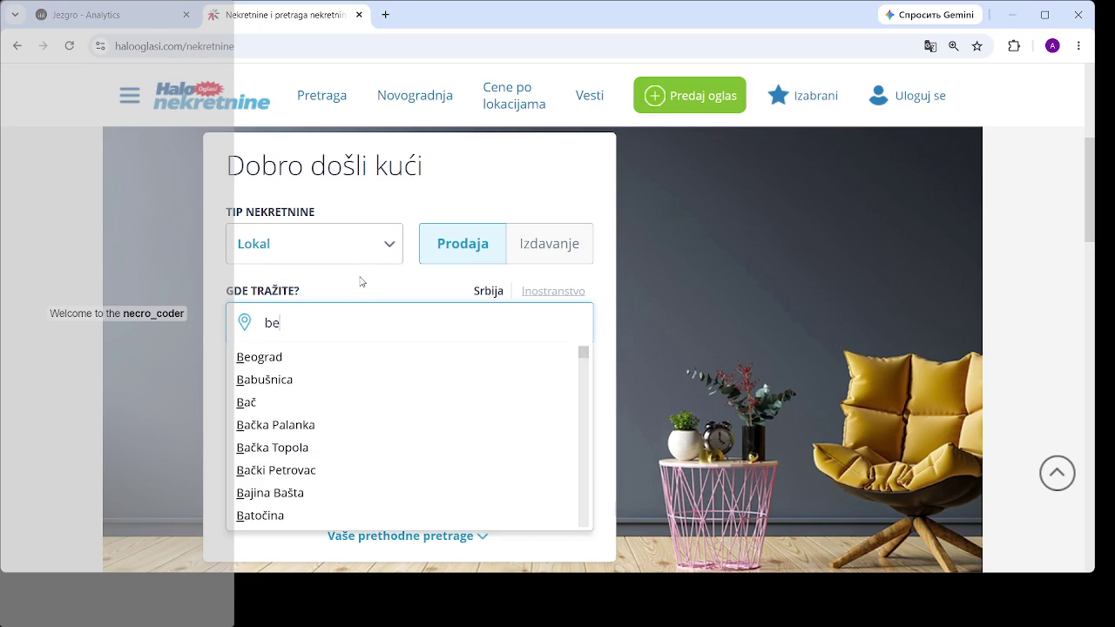
click(339, 356)
click(556, 253)
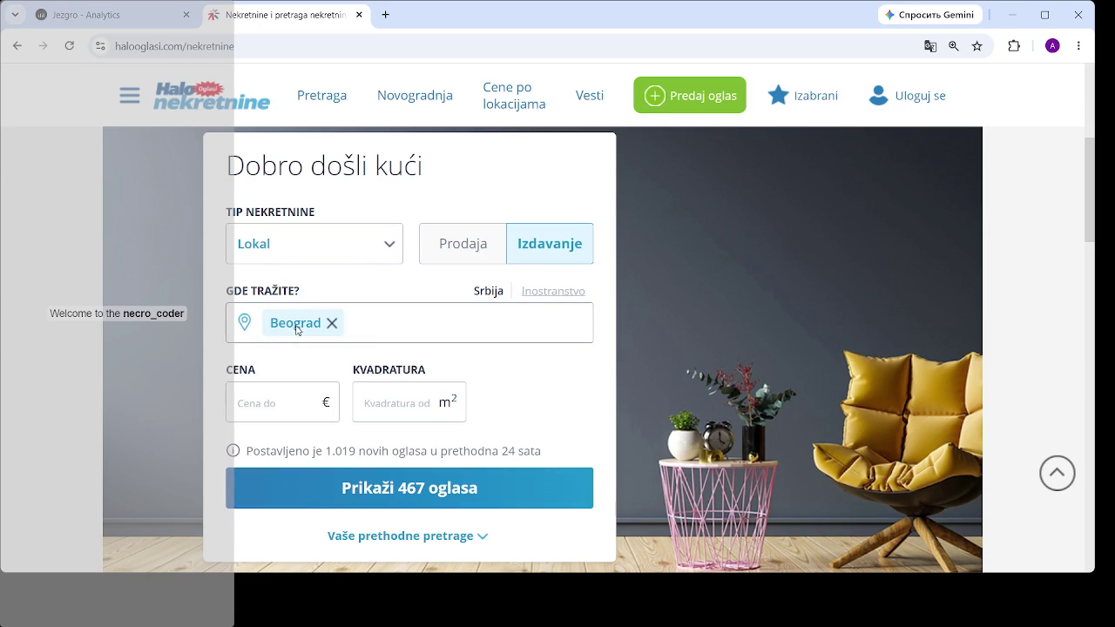
click(274, 401)
text(500)
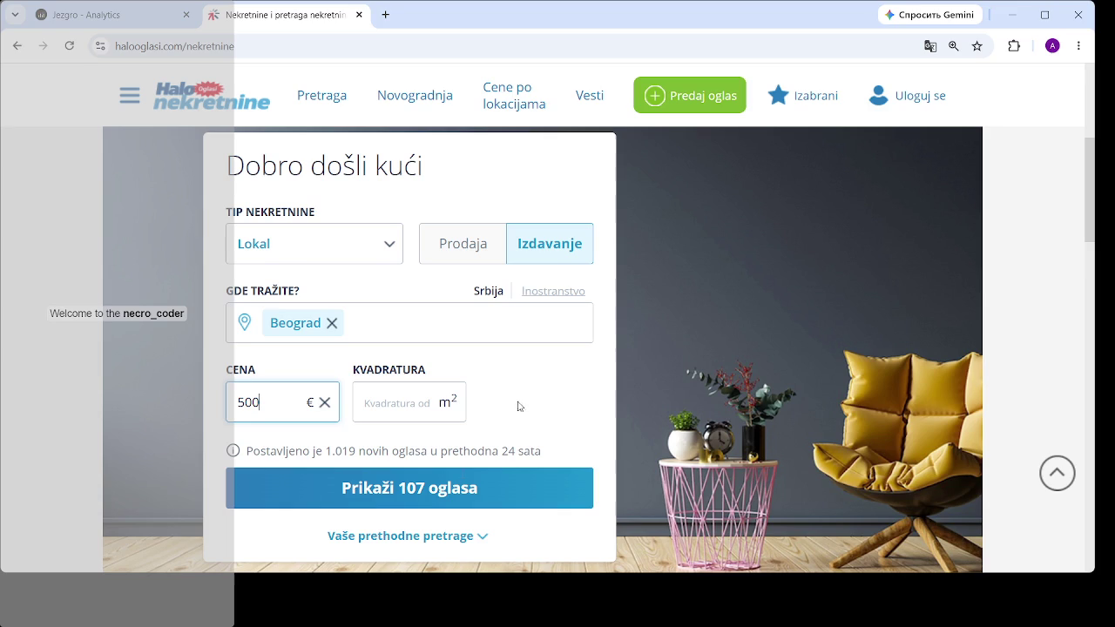
click(444, 499)
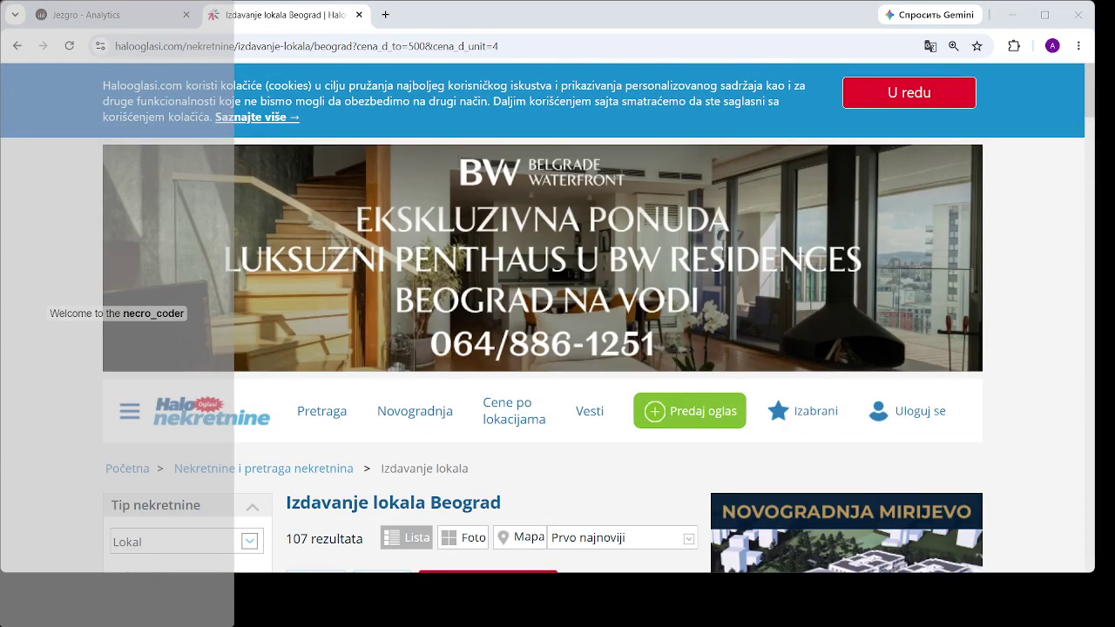
- Limit the Beograd shop rentals to owner-posted (Vlasnik) ads, giving 63 results
scroll(636, 542, down, 4)
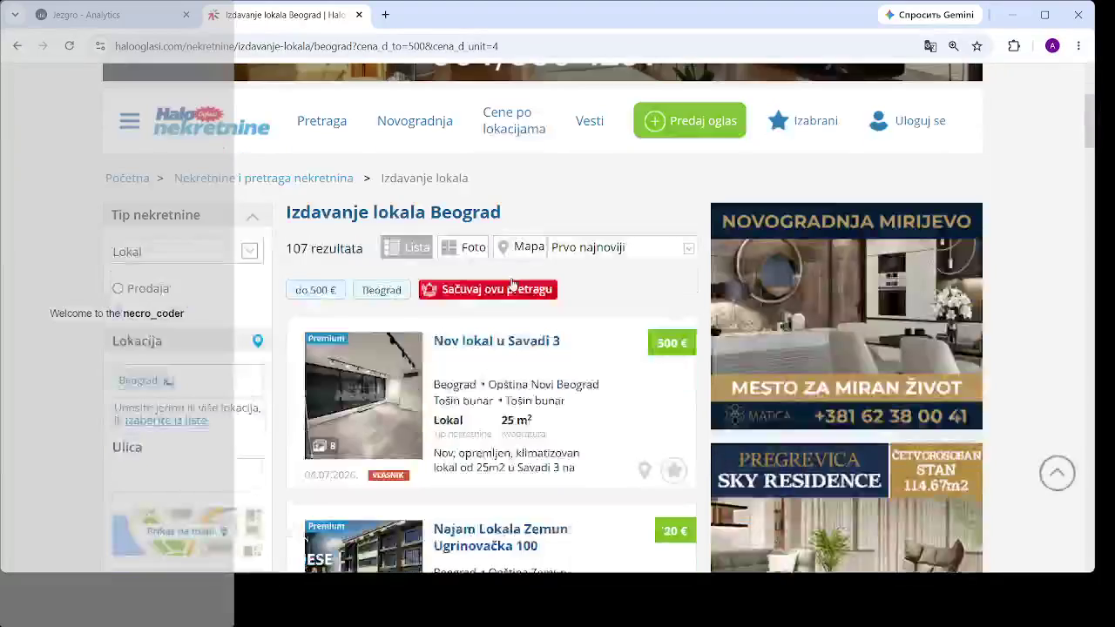
scroll(236, 307, down, 1)
scroll(236, 307, down, 4)
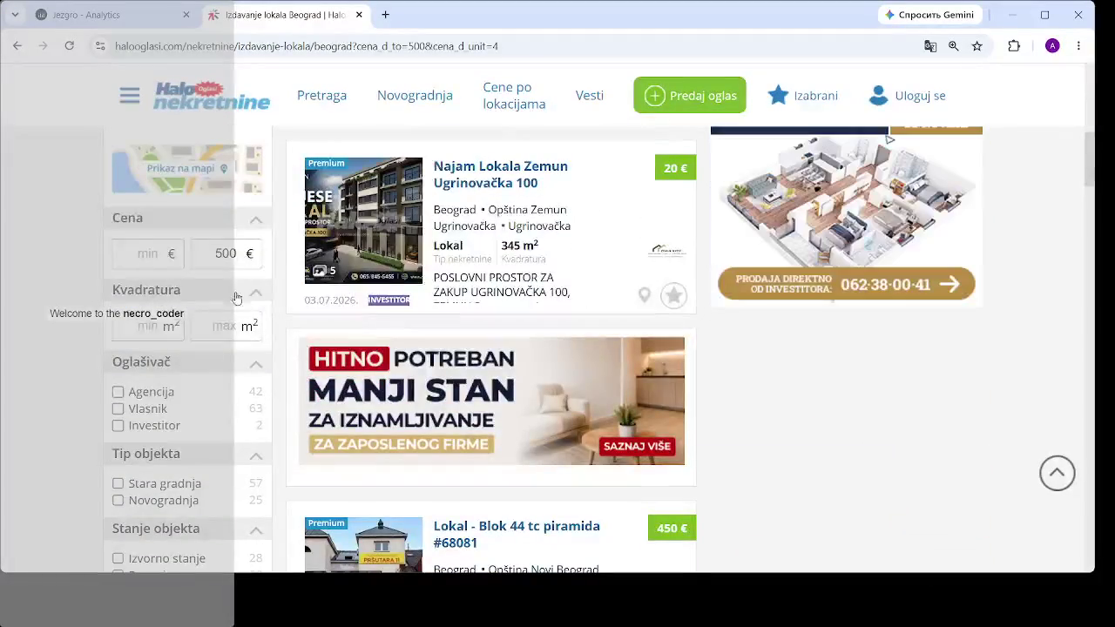
click(124, 409)
click(209, 462)
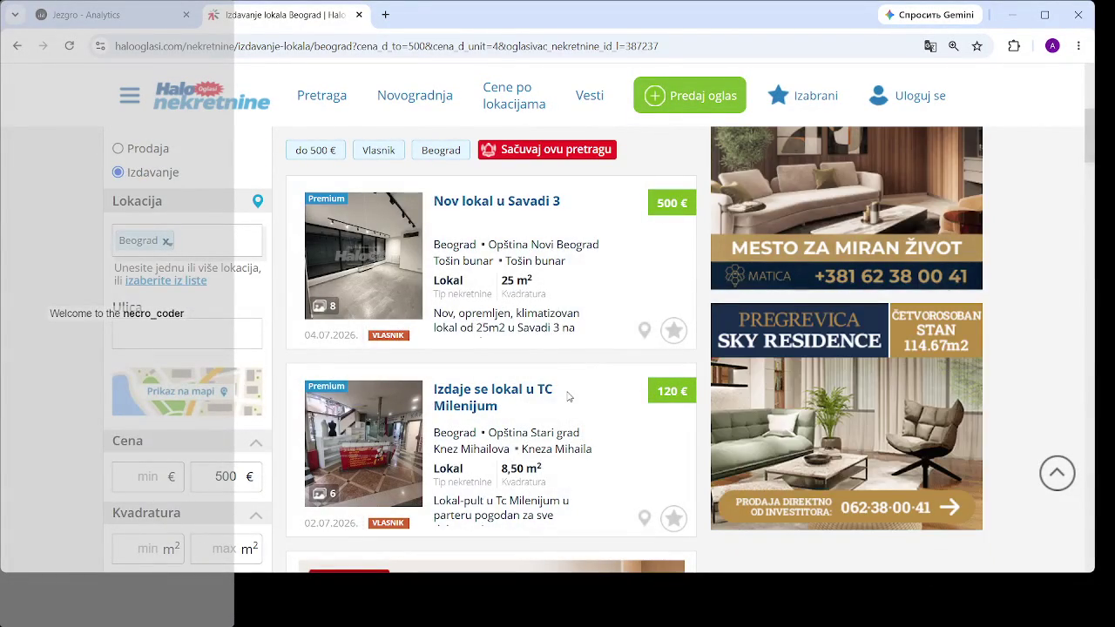
- Show the 63 owner-posted results on the map (Prikaz na mapi)
scroll(492, 392, down, 5)
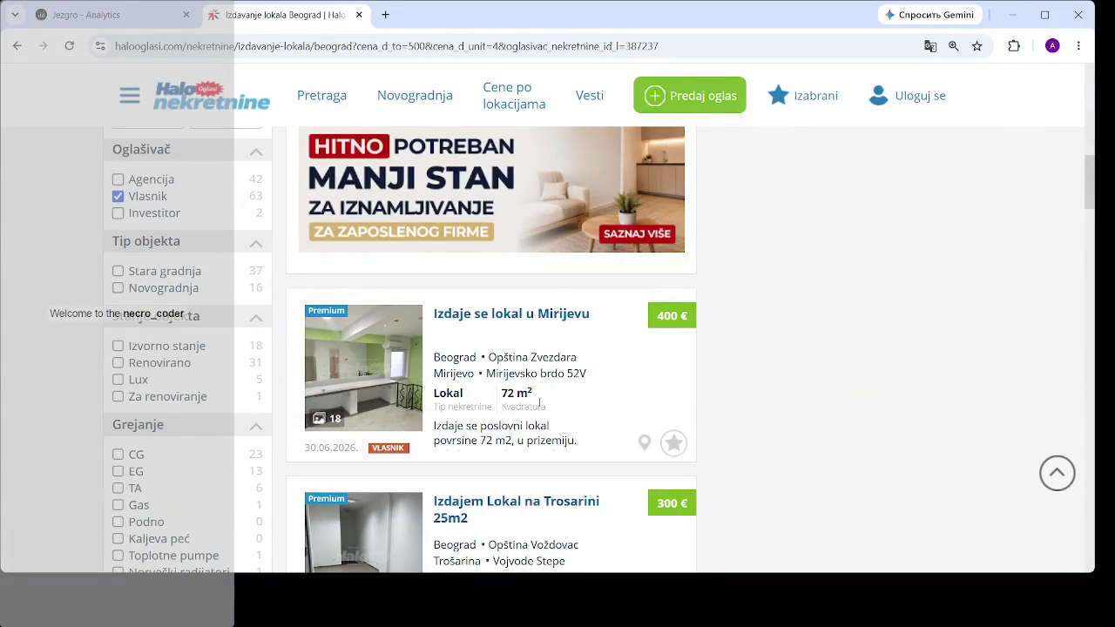
scroll(613, 318, up, 4)
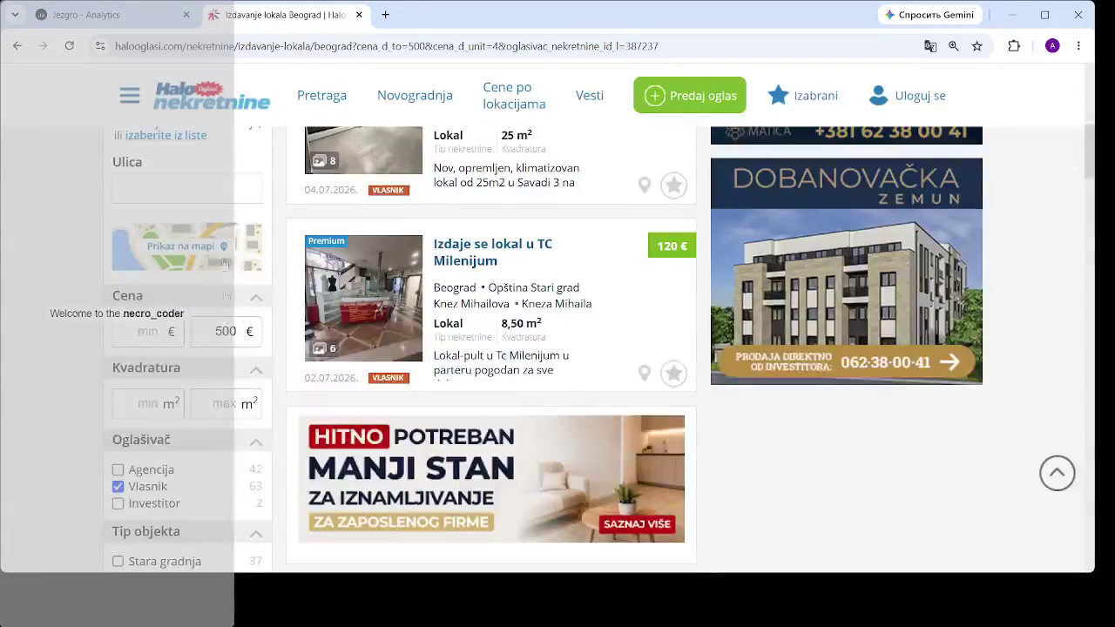
click(215, 257)
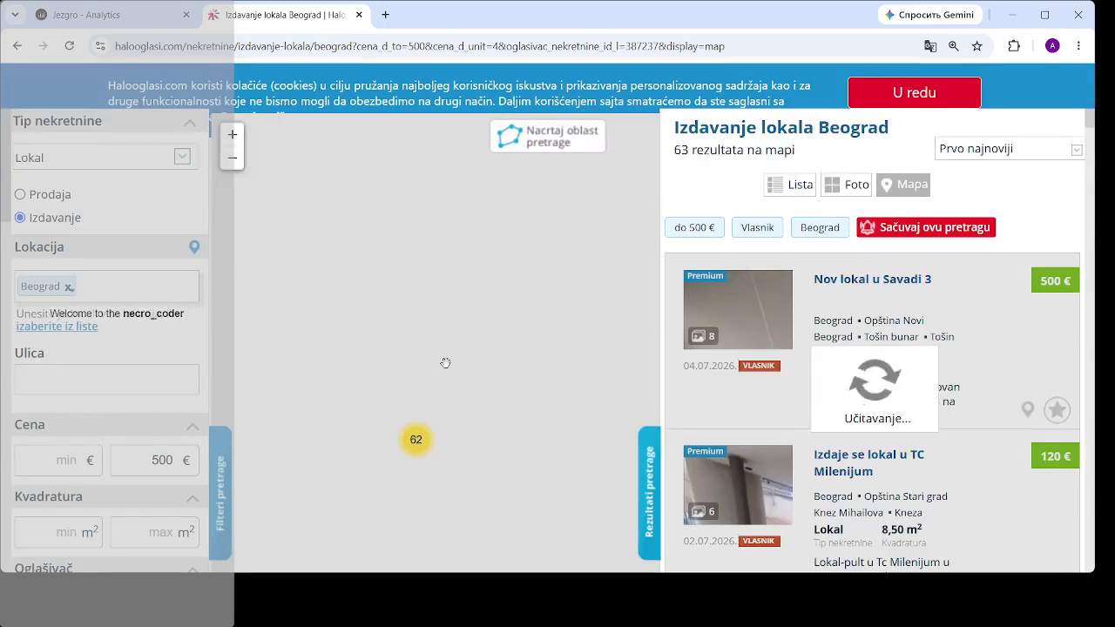
- Zoom the map into central Belgrade and preview the TC Milenijum and City Passage listings
scroll(399, 266, up, 3)
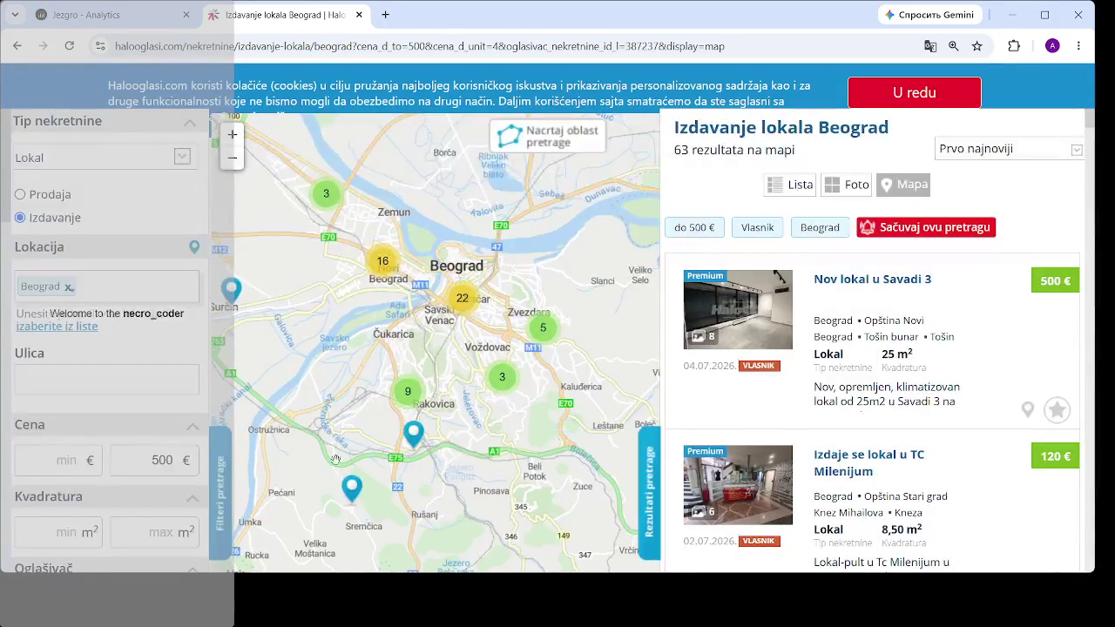
scroll(456, 348, up, 2)
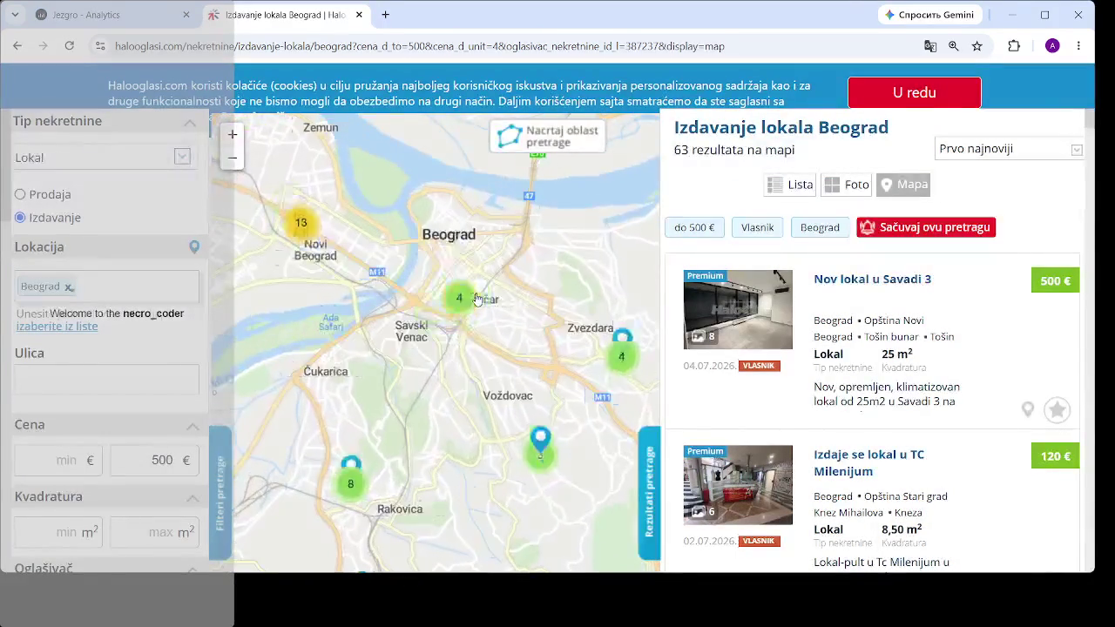
scroll(470, 284, up, 2)
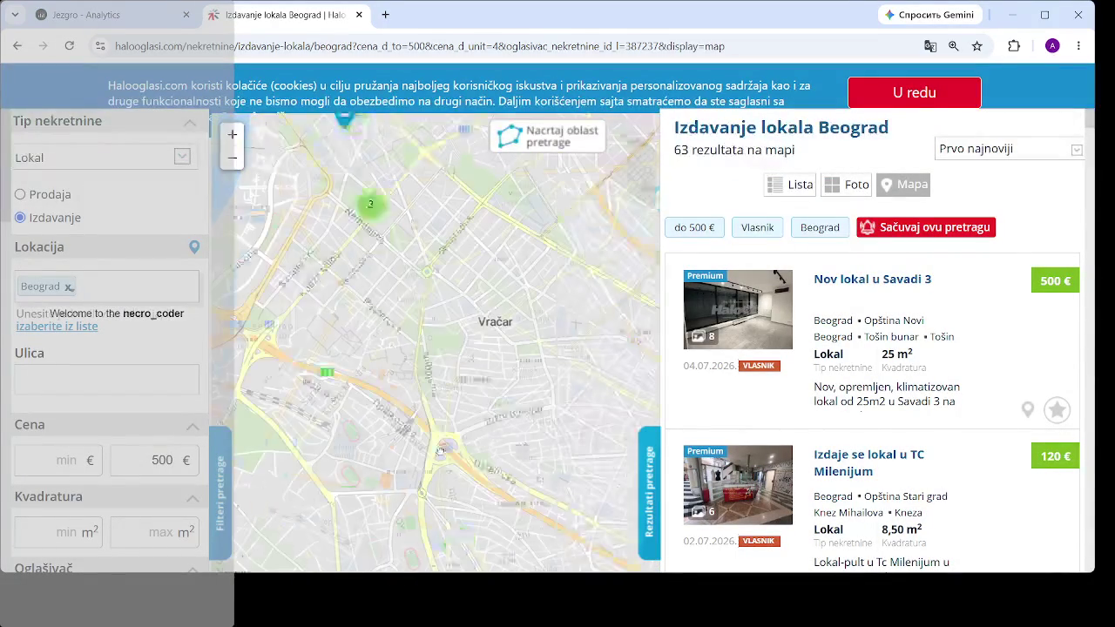
scroll(422, 298, up, 2)
drag(316, 117, 382, 250)
click(382, 250)
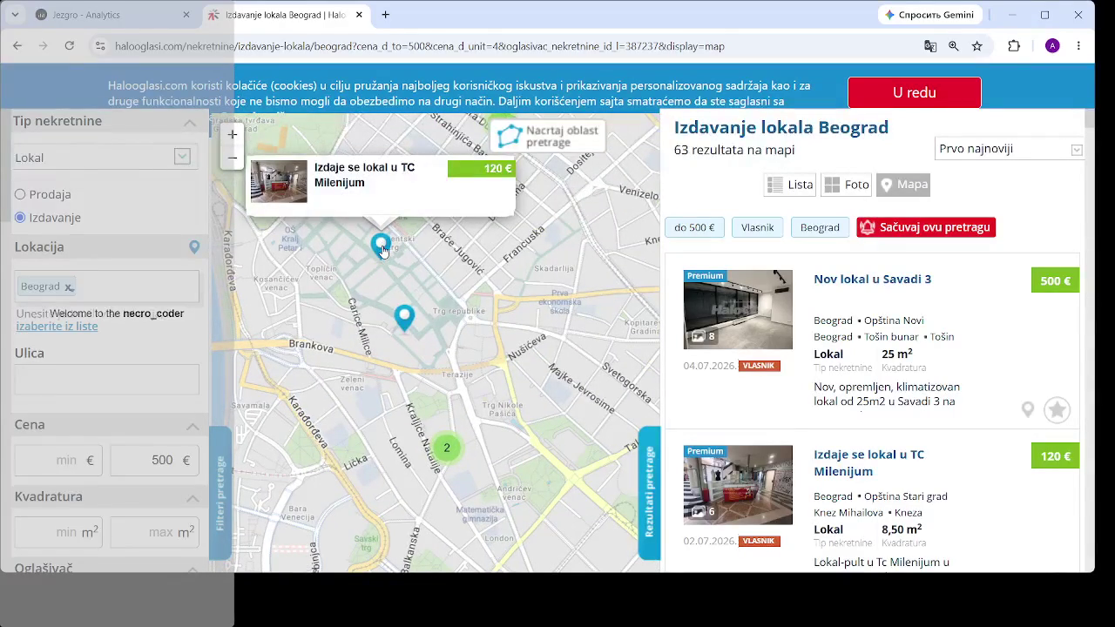
click(404, 320)
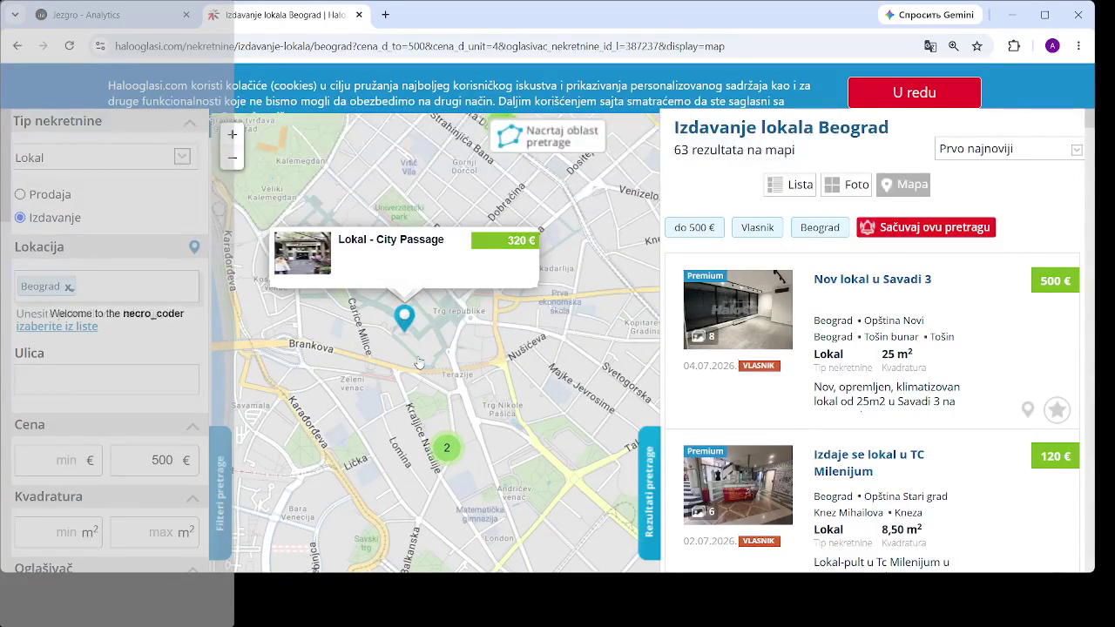
click(450, 449)
- Preview the 200 € salon workspace and Lokal tržni centar Ivanium listings
click(461, 294)
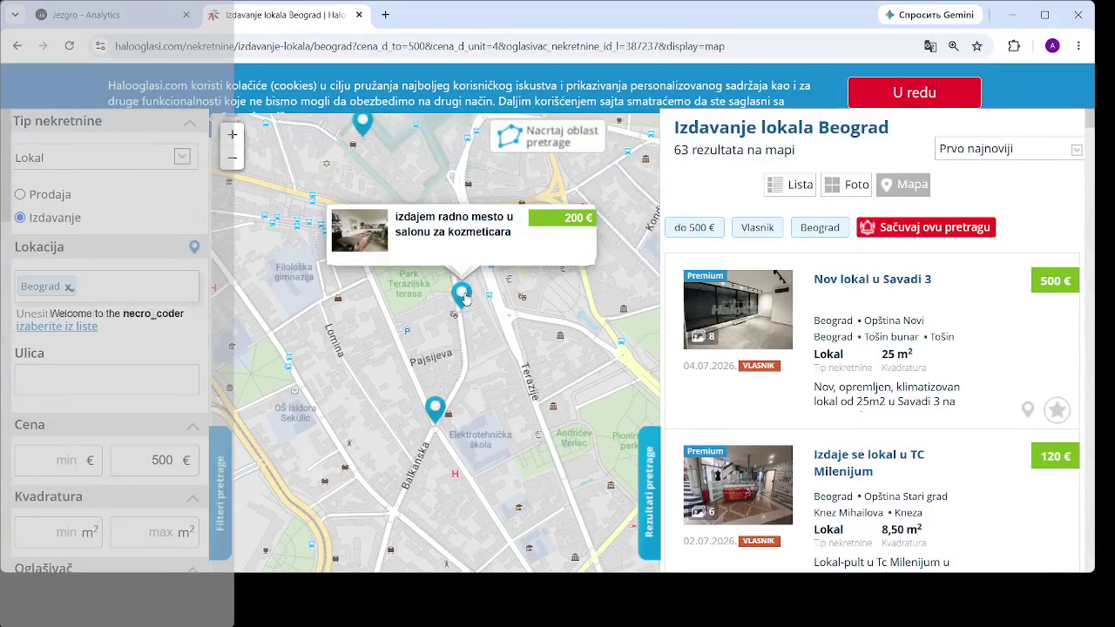
click(464, 299)
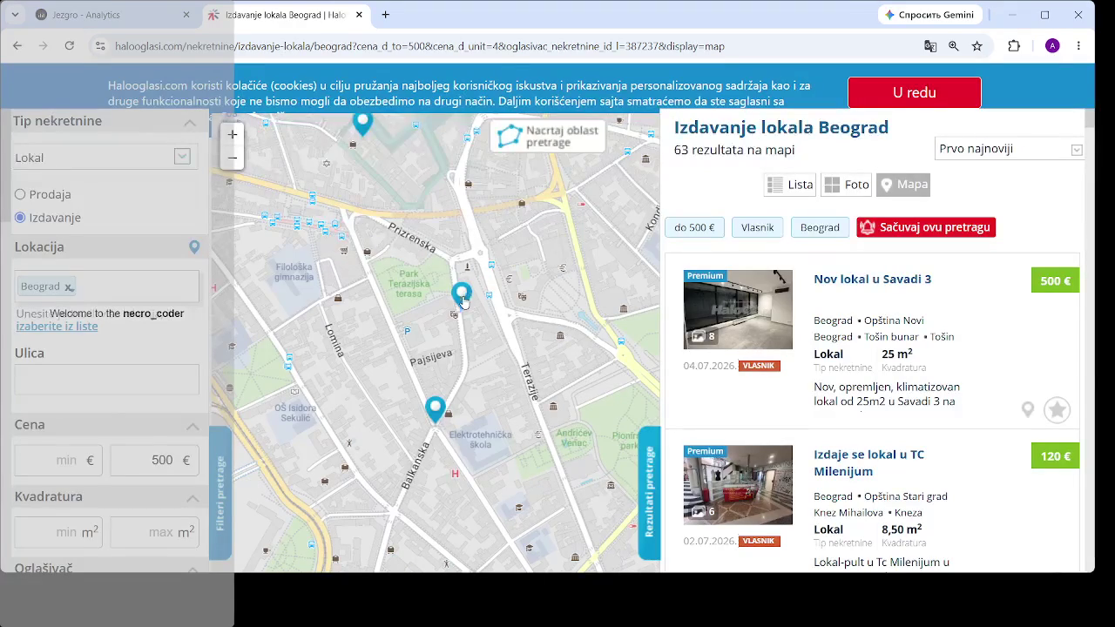
click(461, 307)
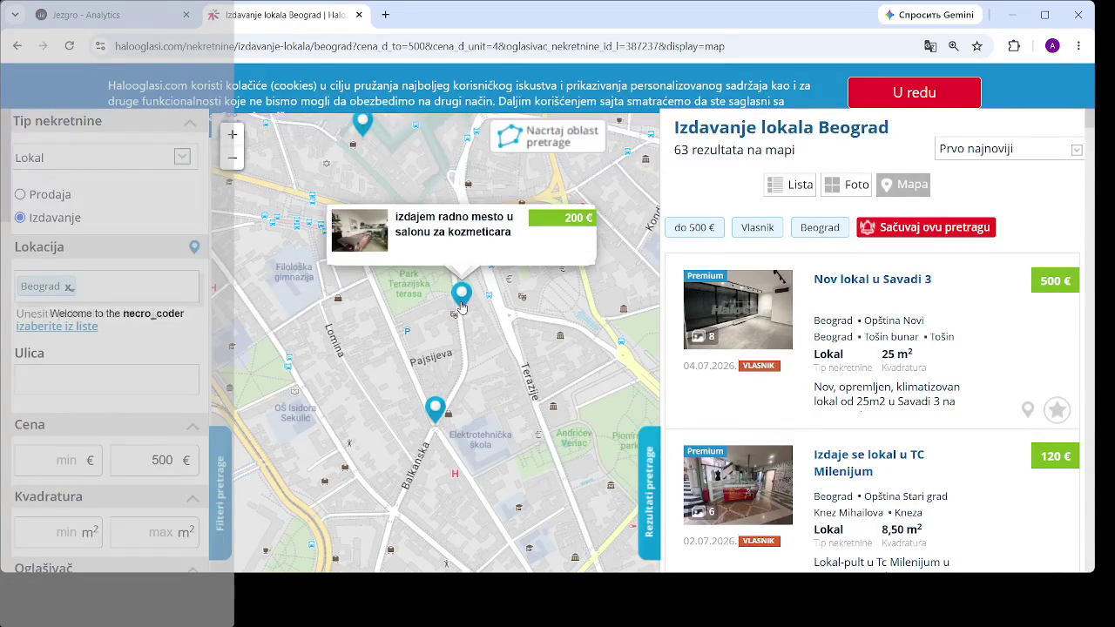
click(438, 418)
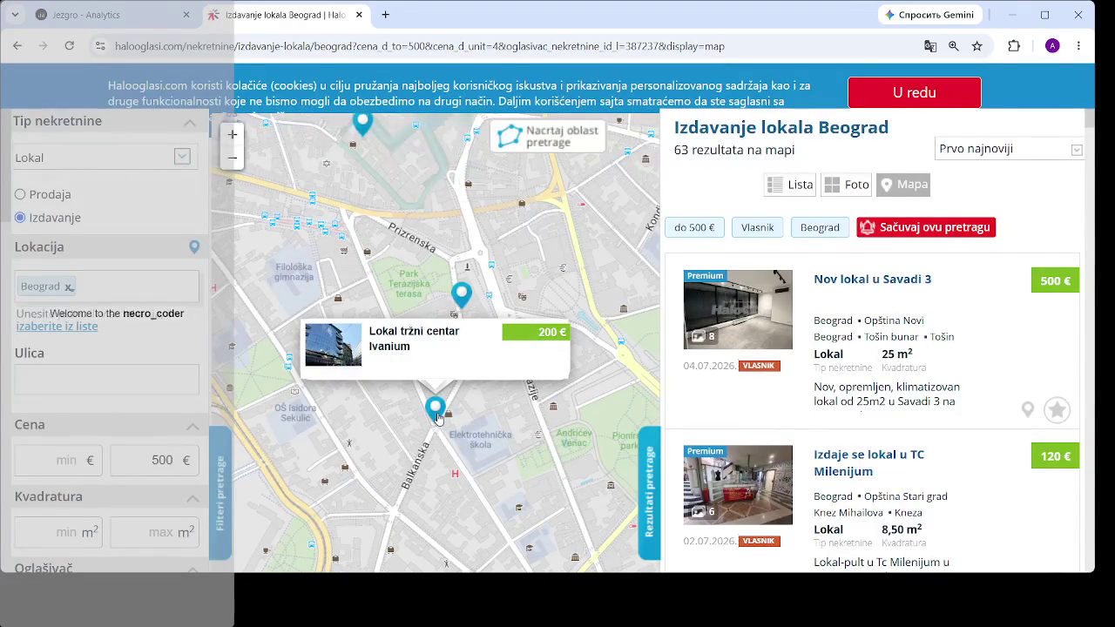
- Pan north, preview the Dorćol and 200 € listings, and open the Dorćol shop in a new tab
drag(558, 253, 480, 471)
scroll(466, 322, up, 4)
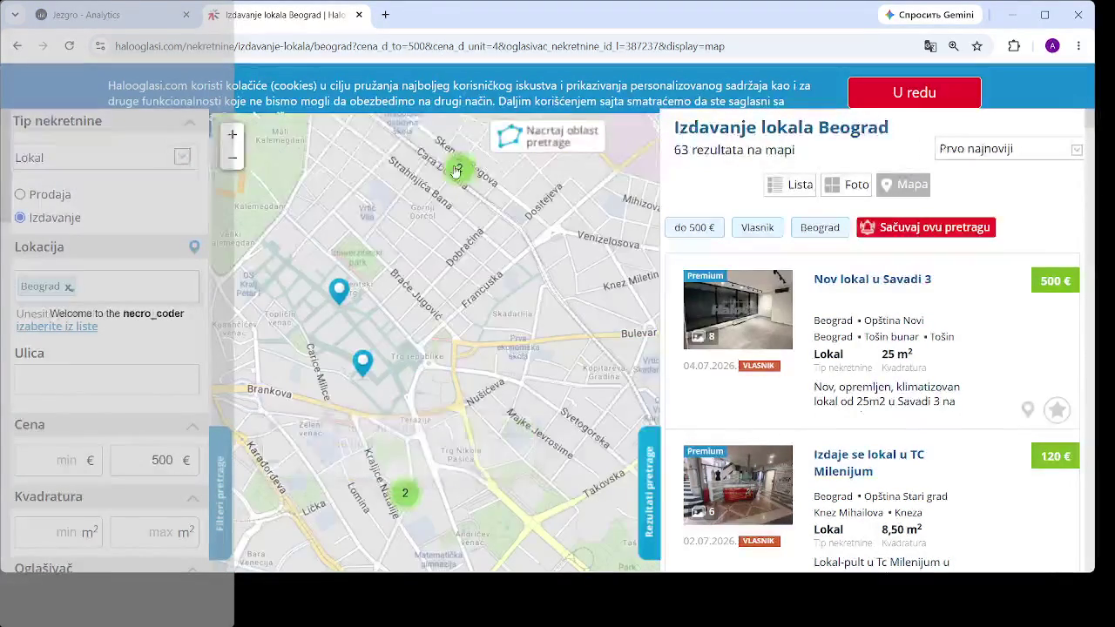
click(380, 340)
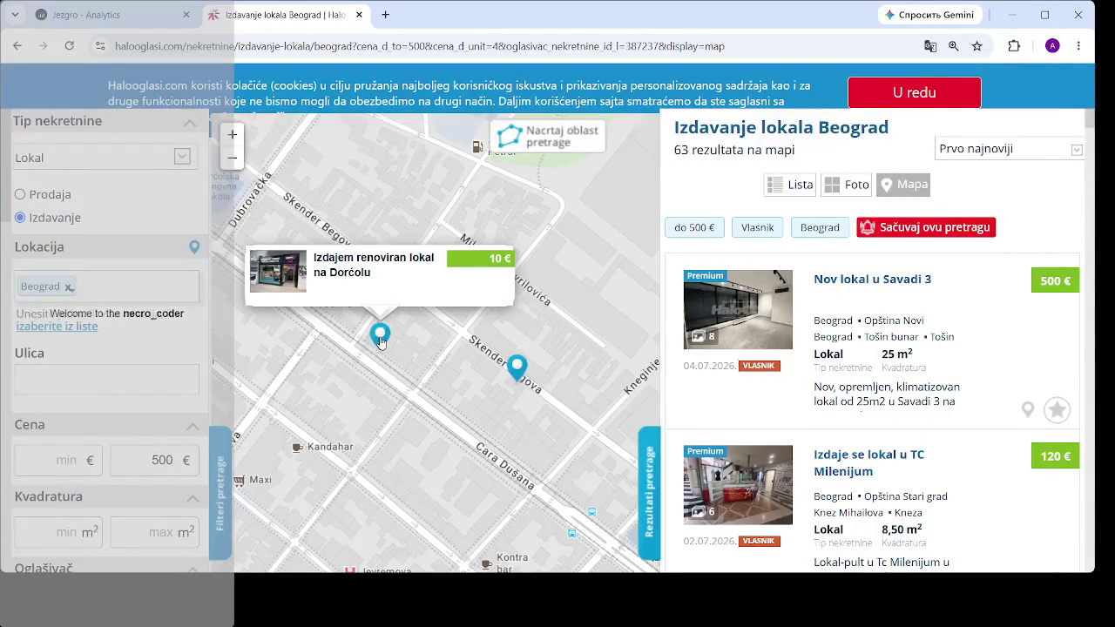
click(518, 370)
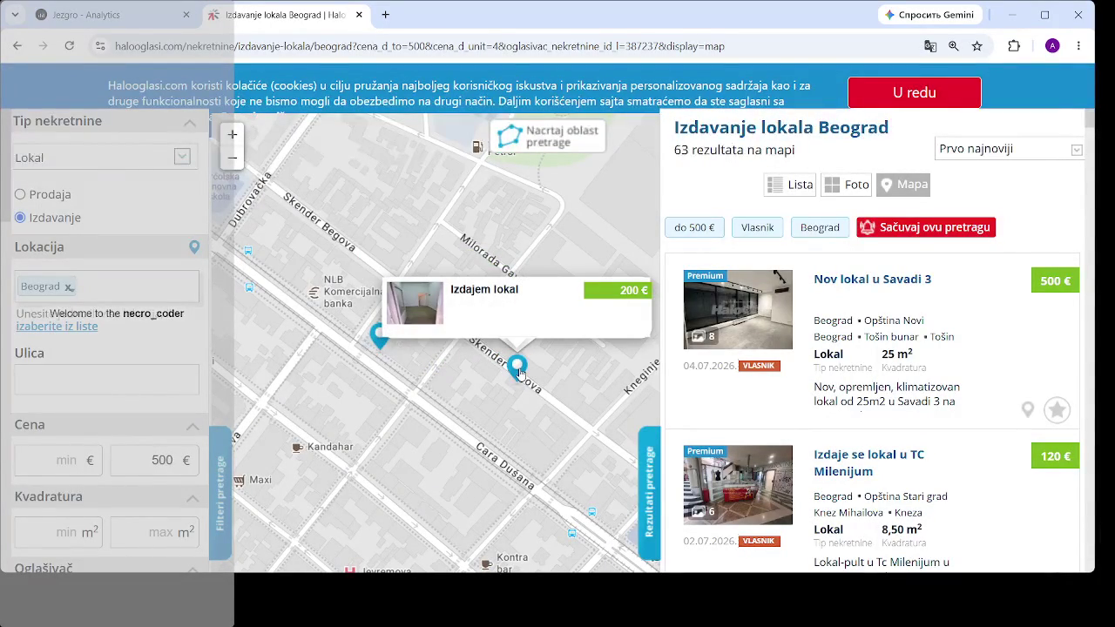
click(380, 340)
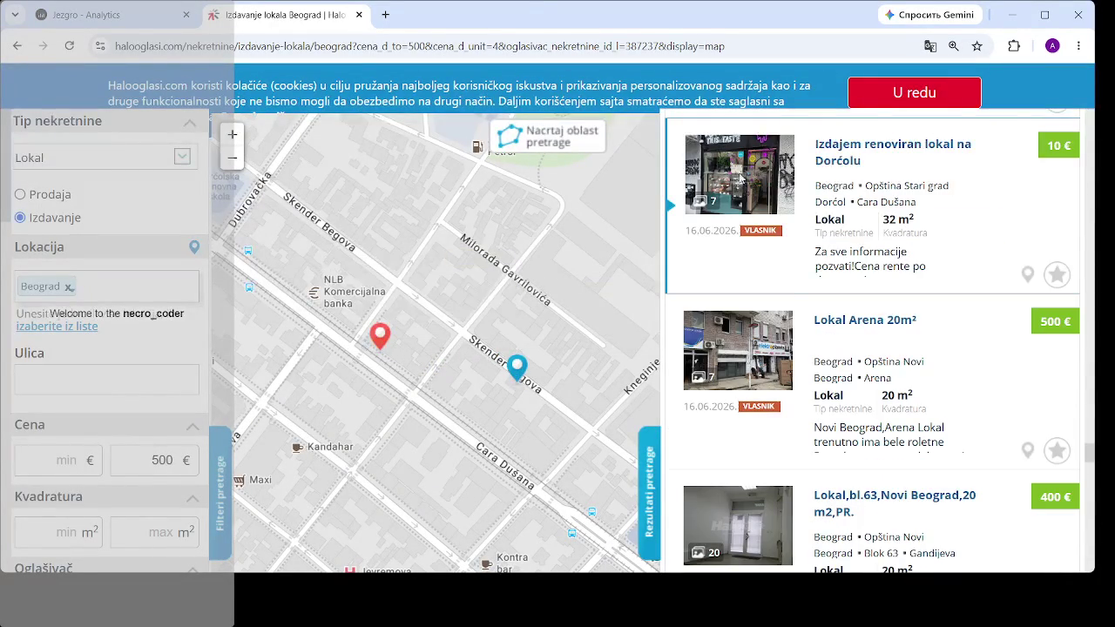
click(741, 178)
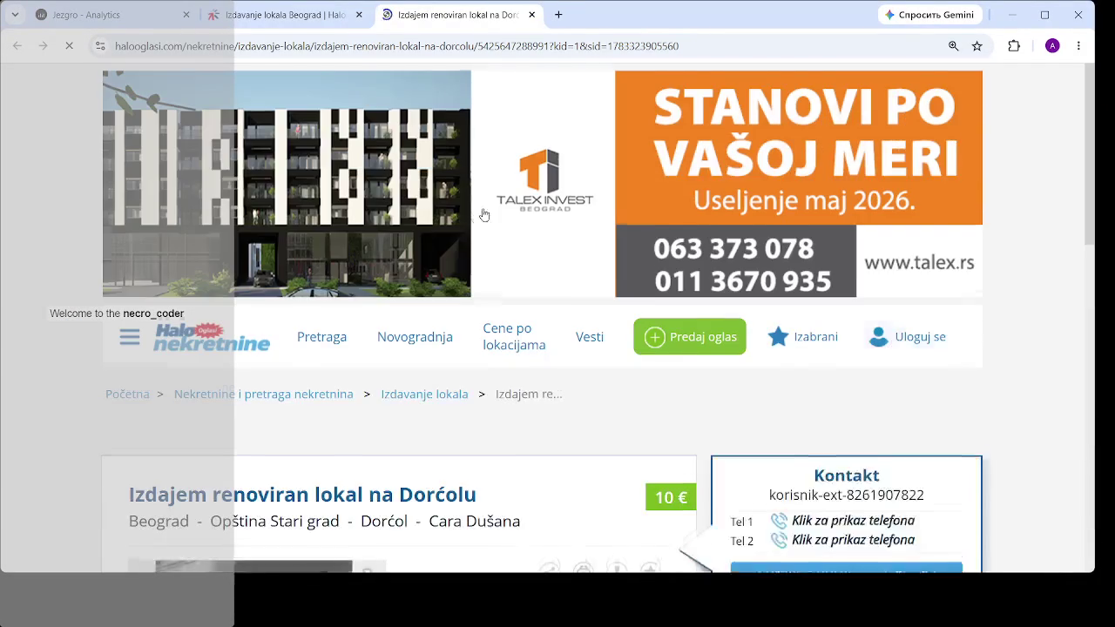
- Close the renovated Dorćol listing tab and open the 200 € Izdajem lokal listing
scroll(484, 214, down, 4)
scroll(241, 255, down, 3)
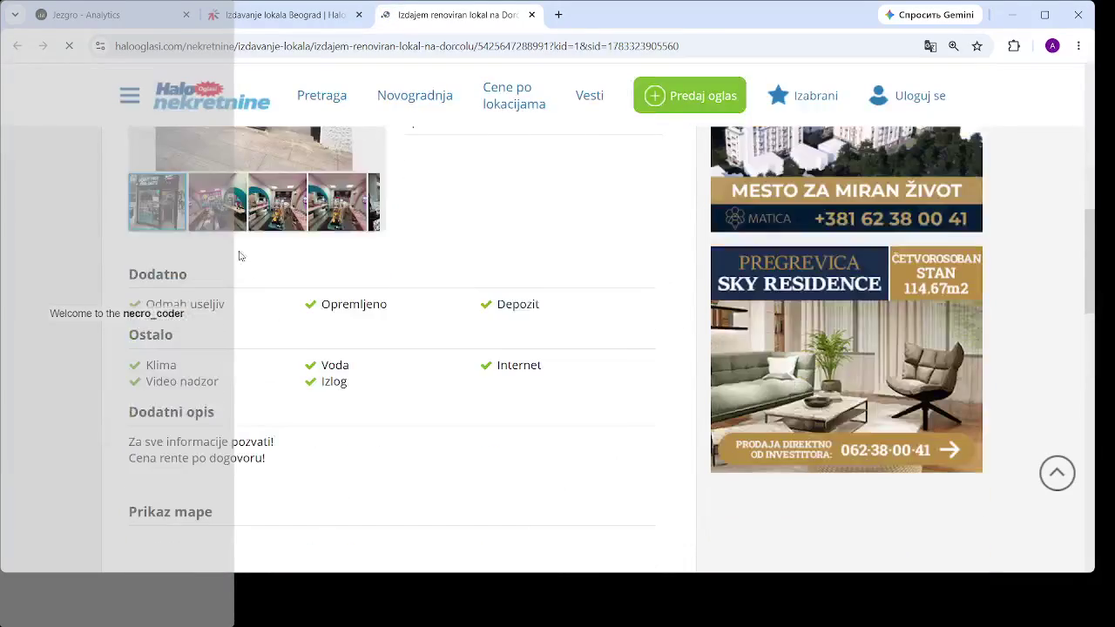
scroll(402, 160, up, 3)
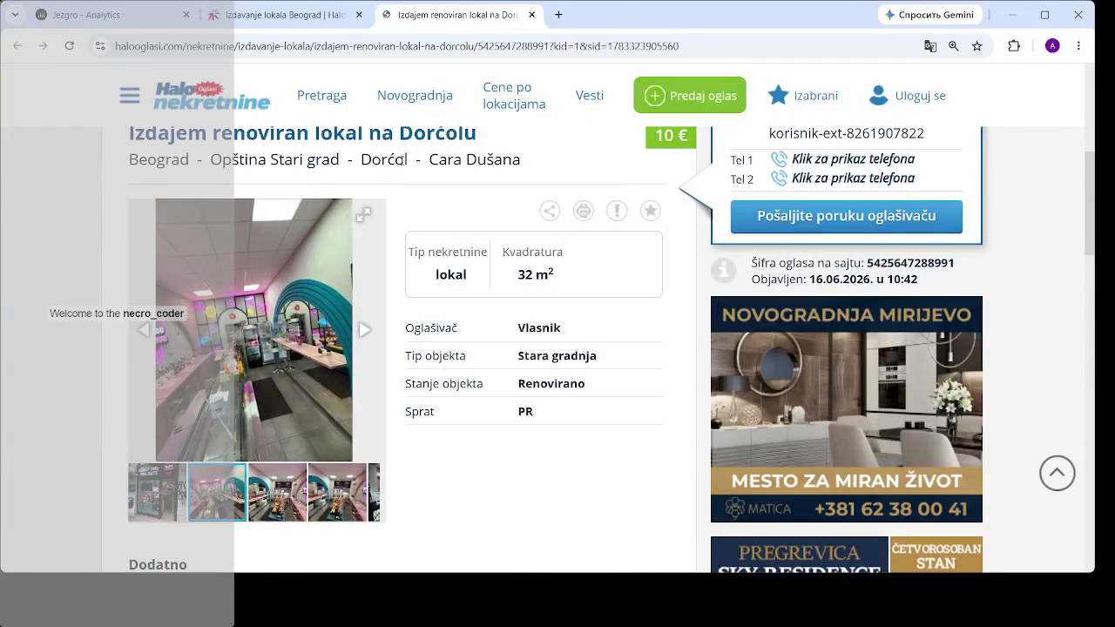
click(533, 16)
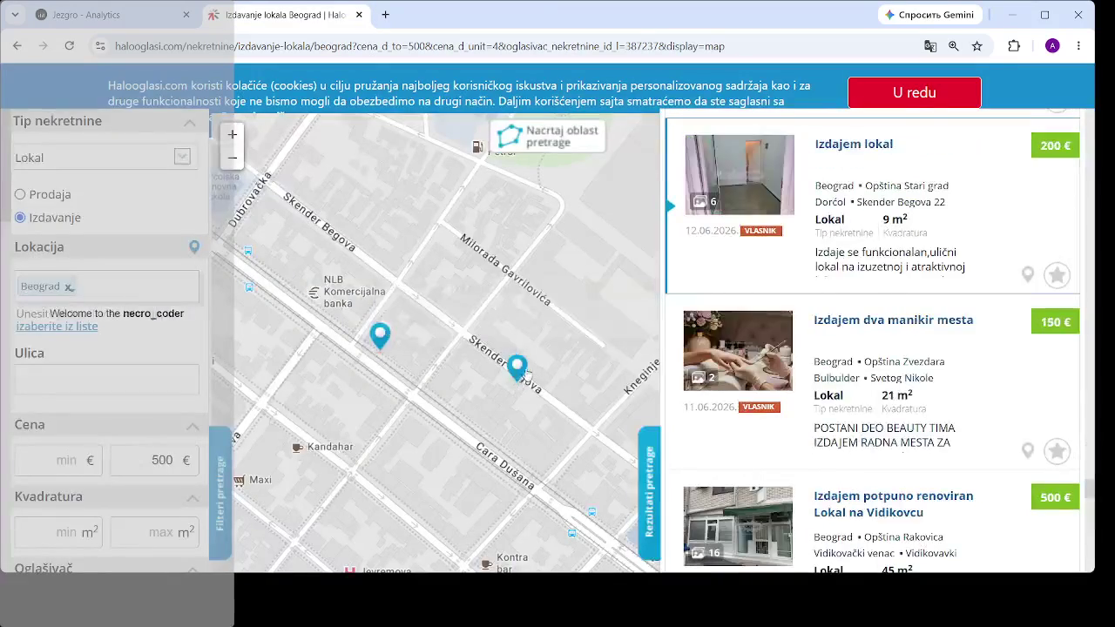
click(753, 161)
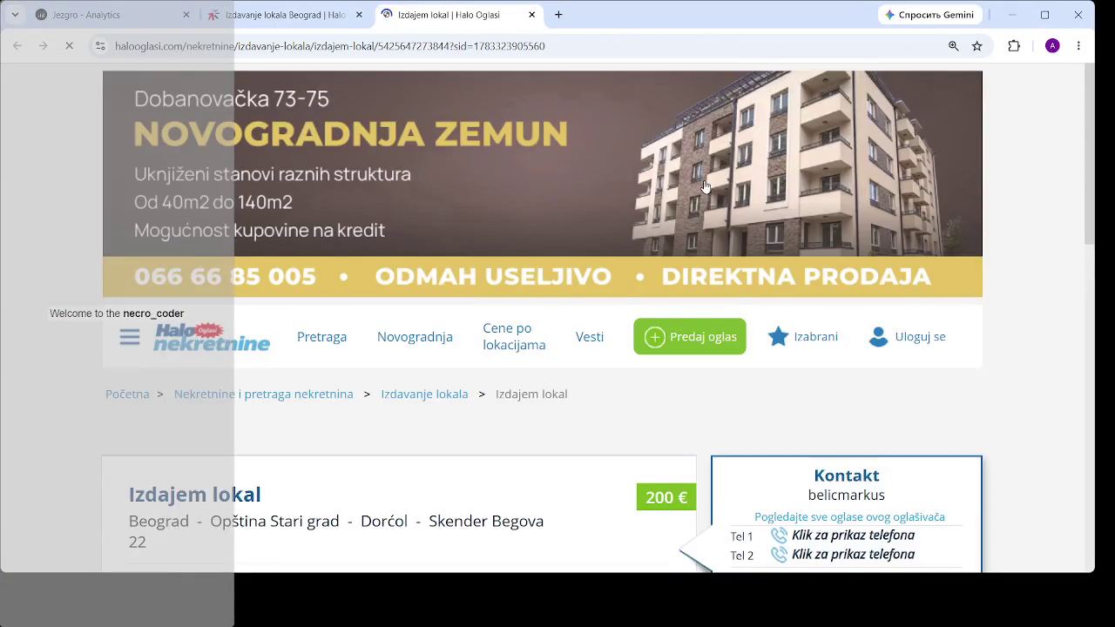
- Advance through the Skender Begova shop's gallery photos
scroll(296, 305, down, 5)
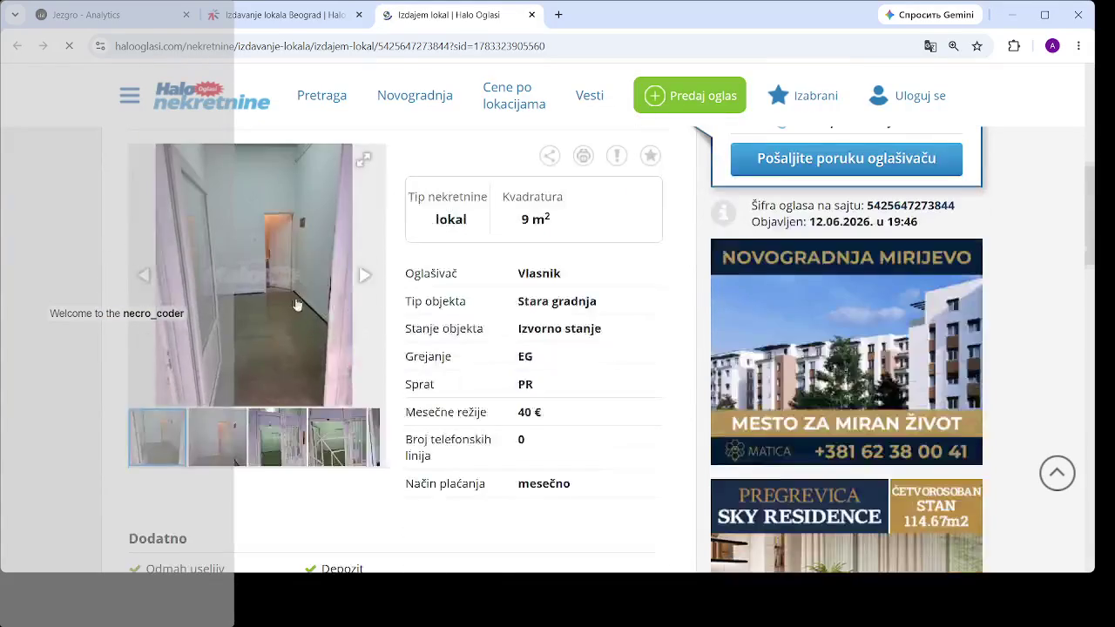
click(366, 276)
click(366, 276)
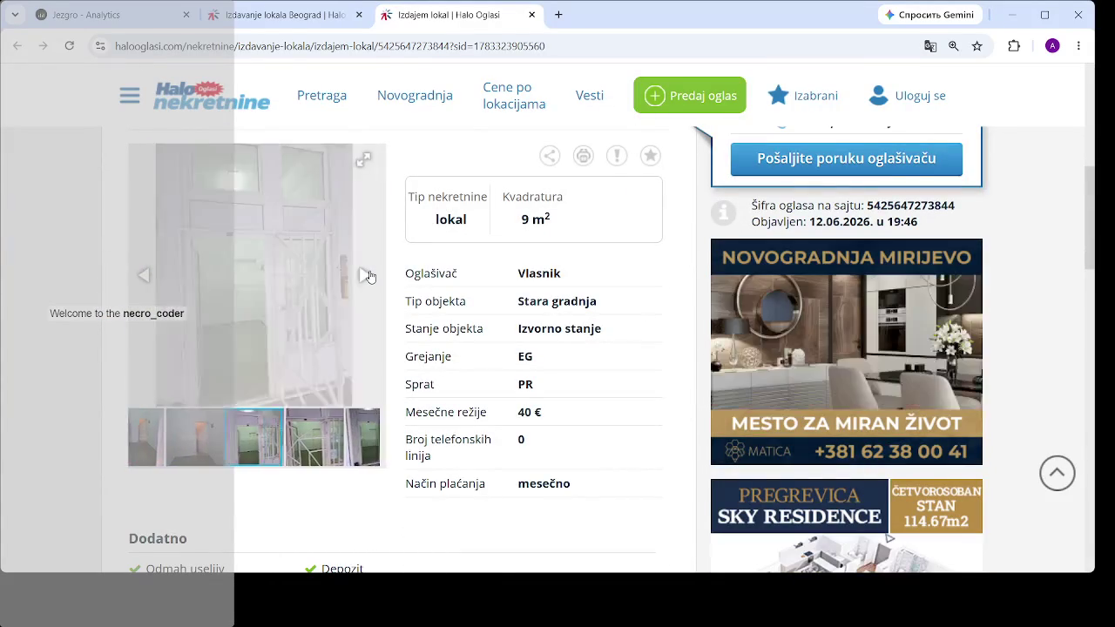
click(367, 275)
click(367, 274)
- View the 9 m² Skender Begova shop photos full-screen, cycling through them, then close the viewer
click(304, 277)
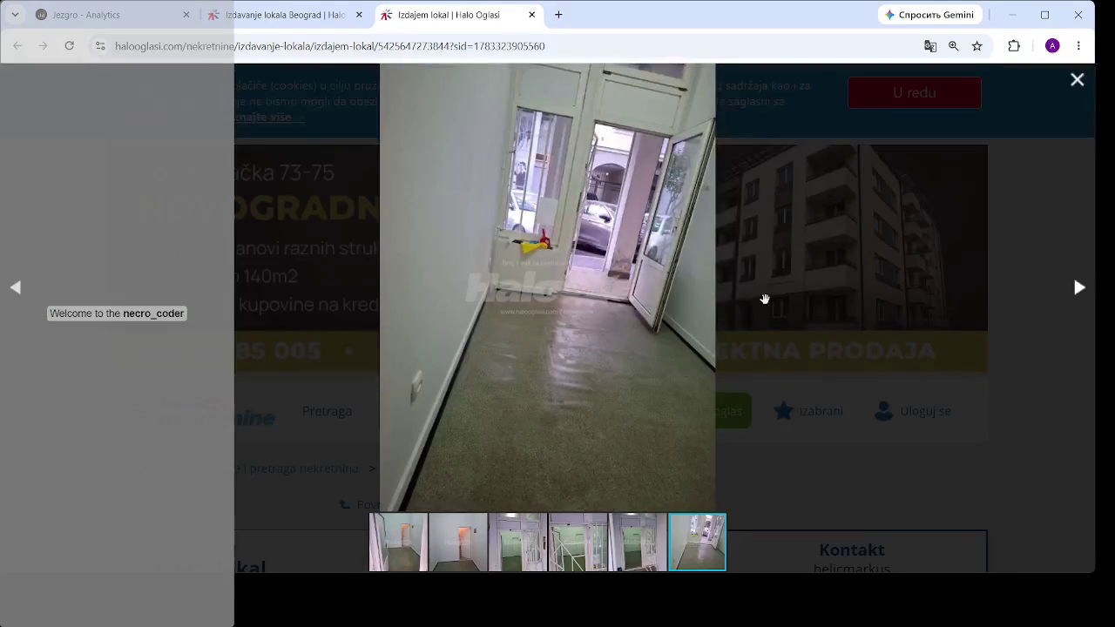
click(1078, 288)
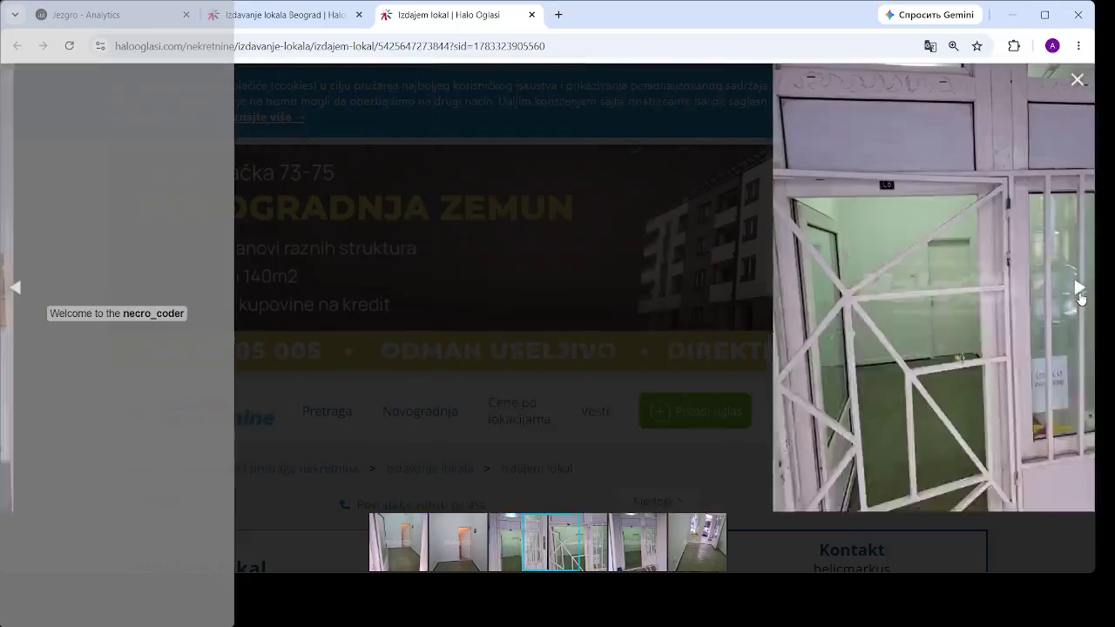
click(1079, 287)
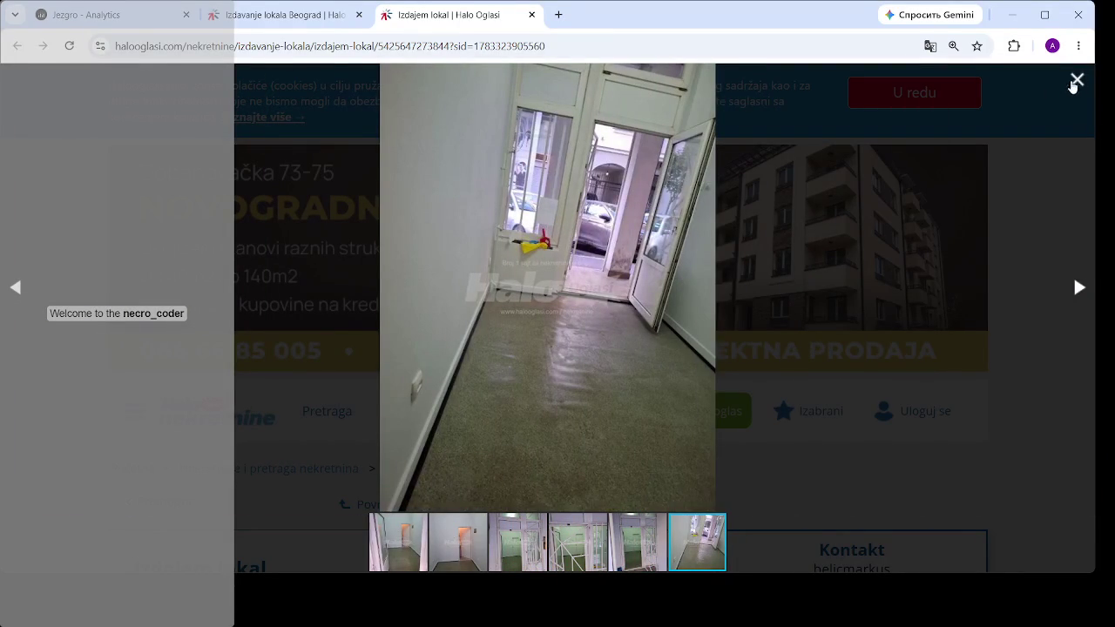
click(1076, 288)
click(1078, 289)
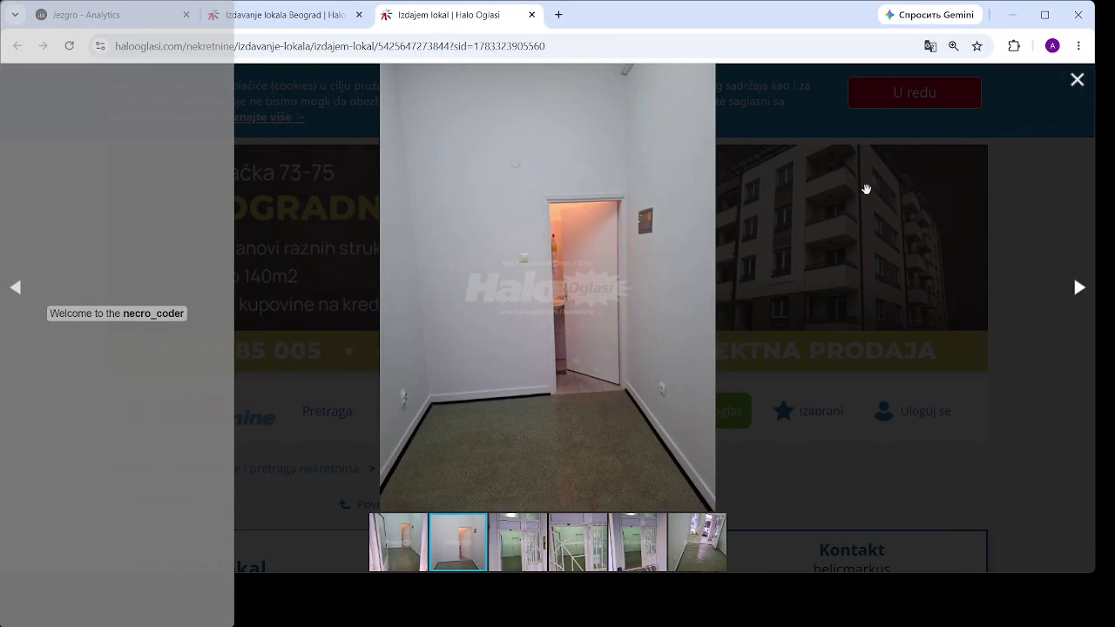
click(1078, 79)
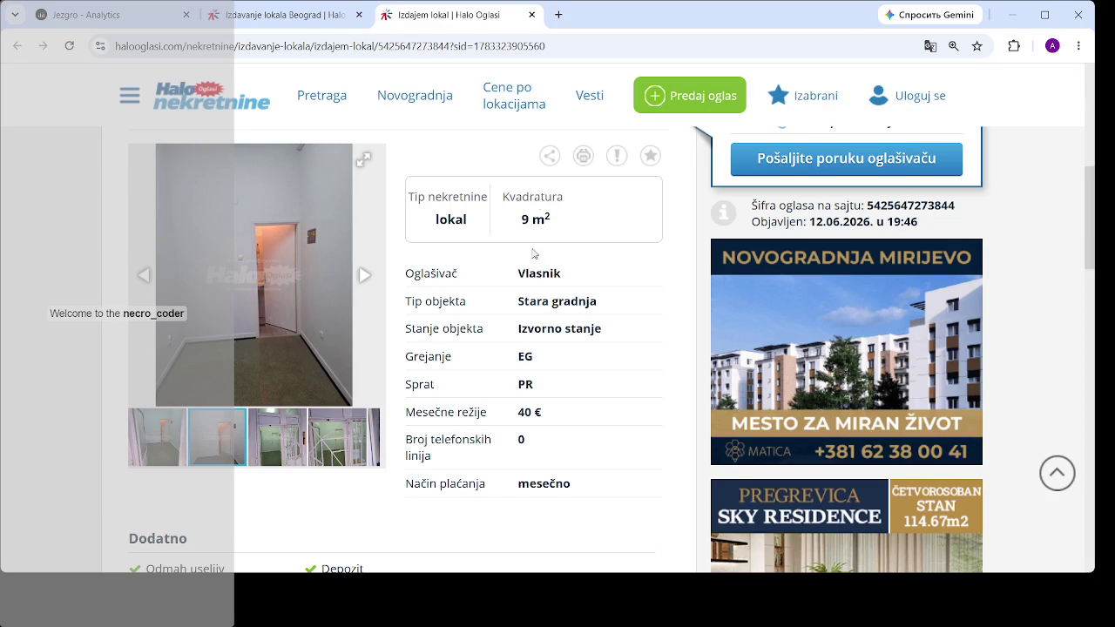
- Check the 200 € listing's map, then return to the Izdavanje lokala Beograd results tab
scroll(532, 266, down, 3)
scroll(530, 361, up, 3)
scroll(547, 317, down, 7)
scroll(561, 314, up, 3)
scroll(697, 366, down, 4)
scroll(699, 367, up, 8)
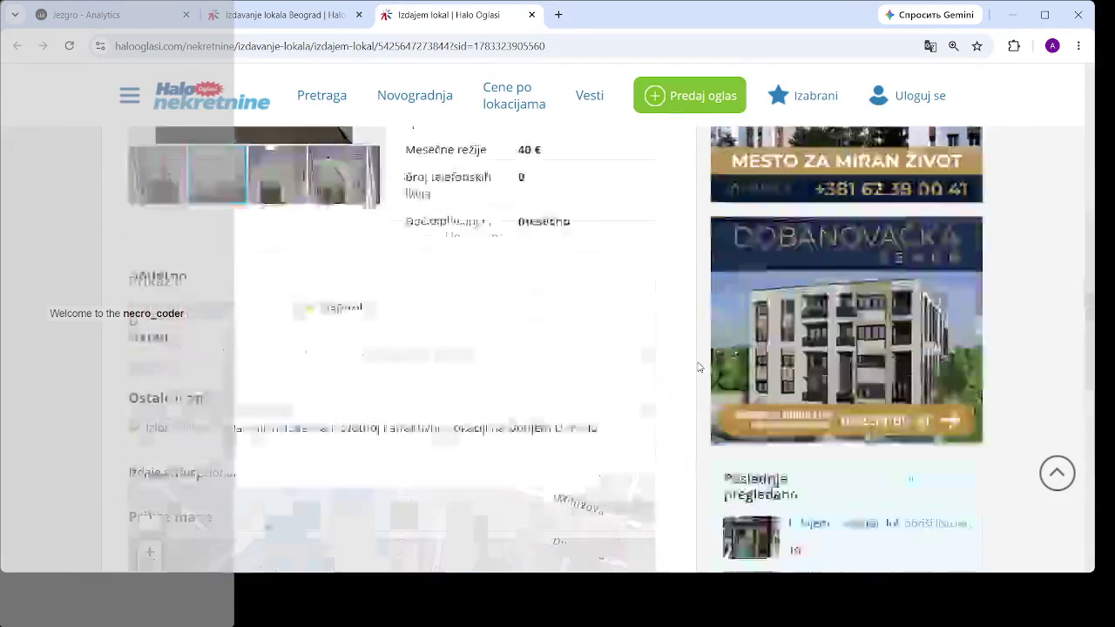
scroll(699, 367, up, 5)
scroll(704, 366, down, 10)
scroll(455, 366, down, 5)
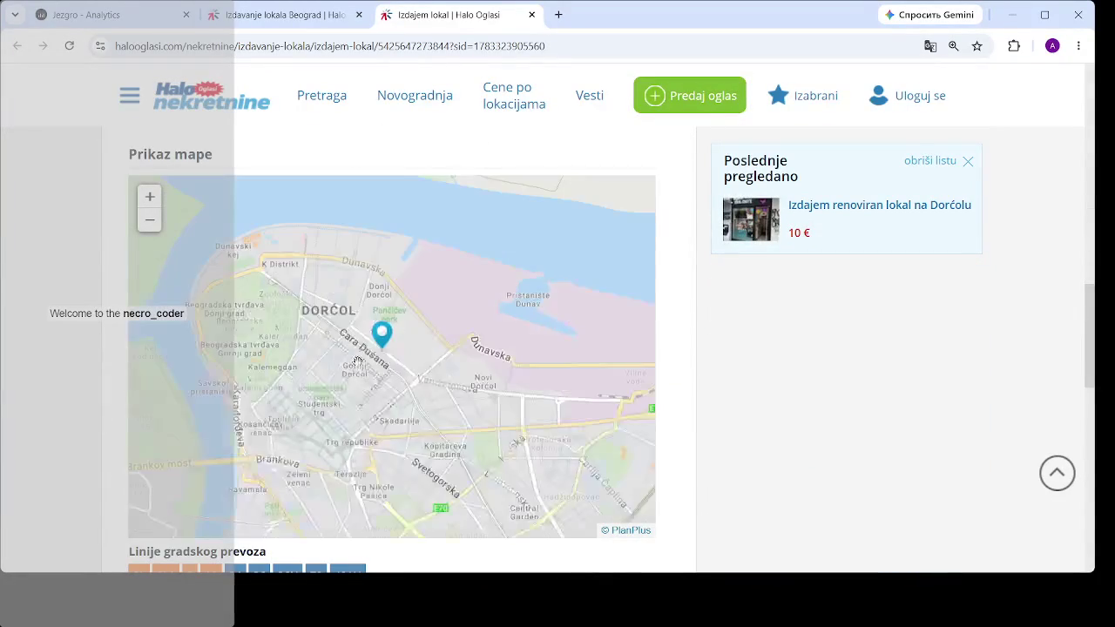
scroll(383, 340, up, 5)
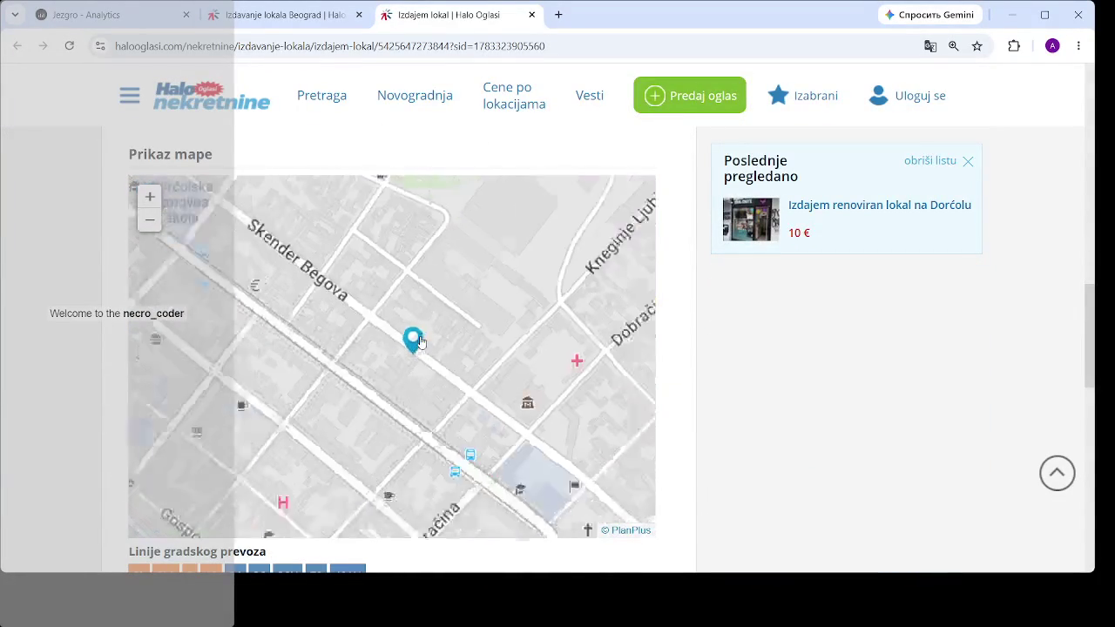
scroll(419, 342, up, 1)
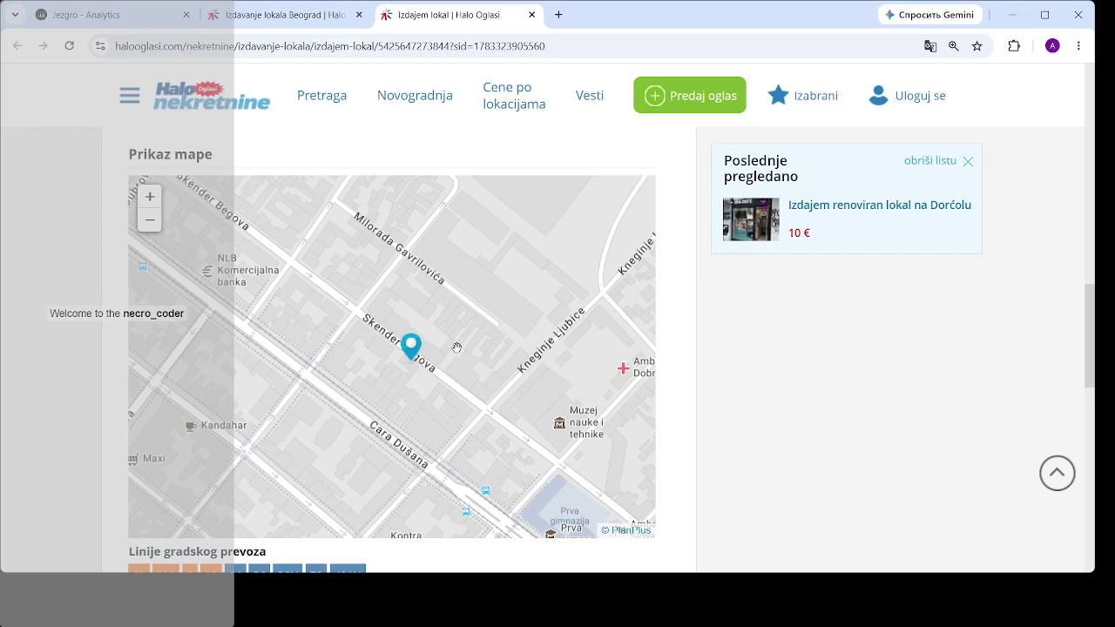
click(286, 19)
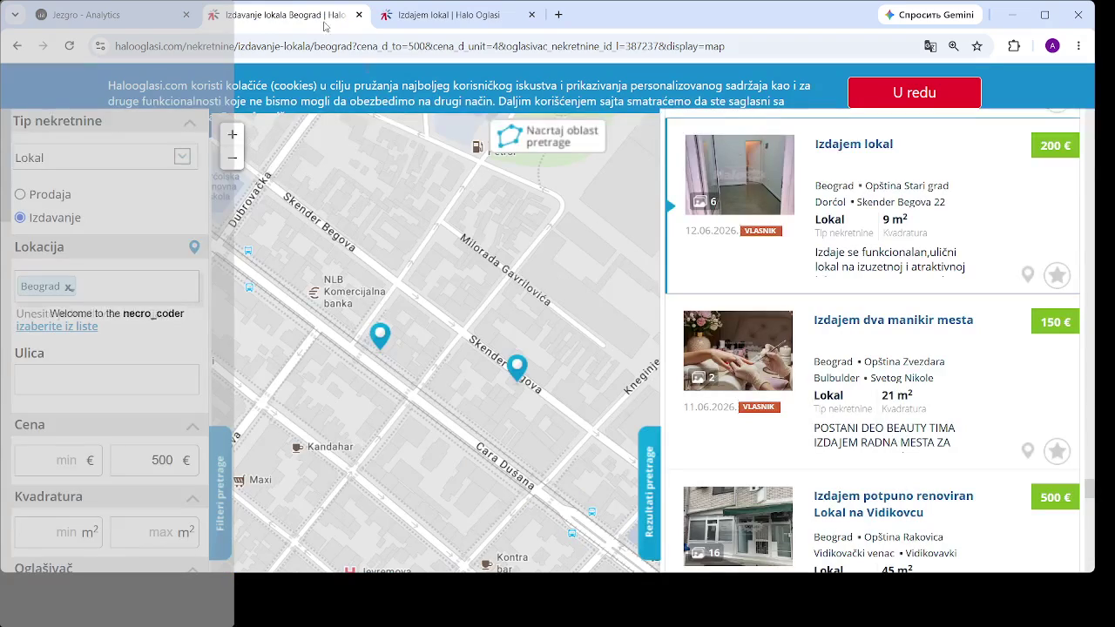
- Show the 200 € listing's map card, then search 'mapa' in a new tab to reach Google Maps
click(517, 368)
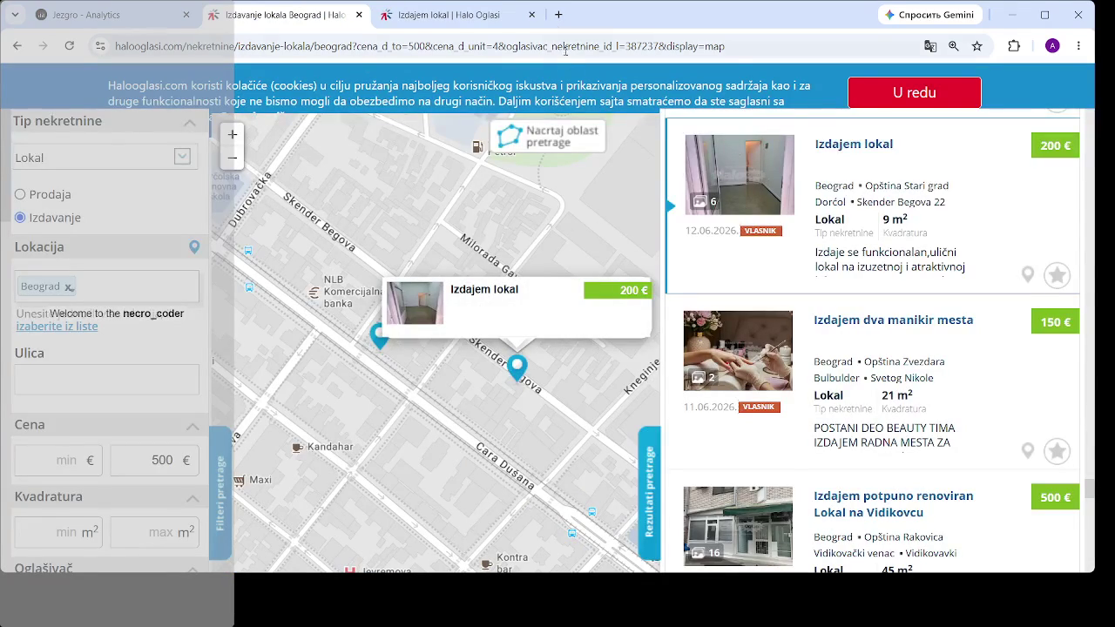
click(558, 15)
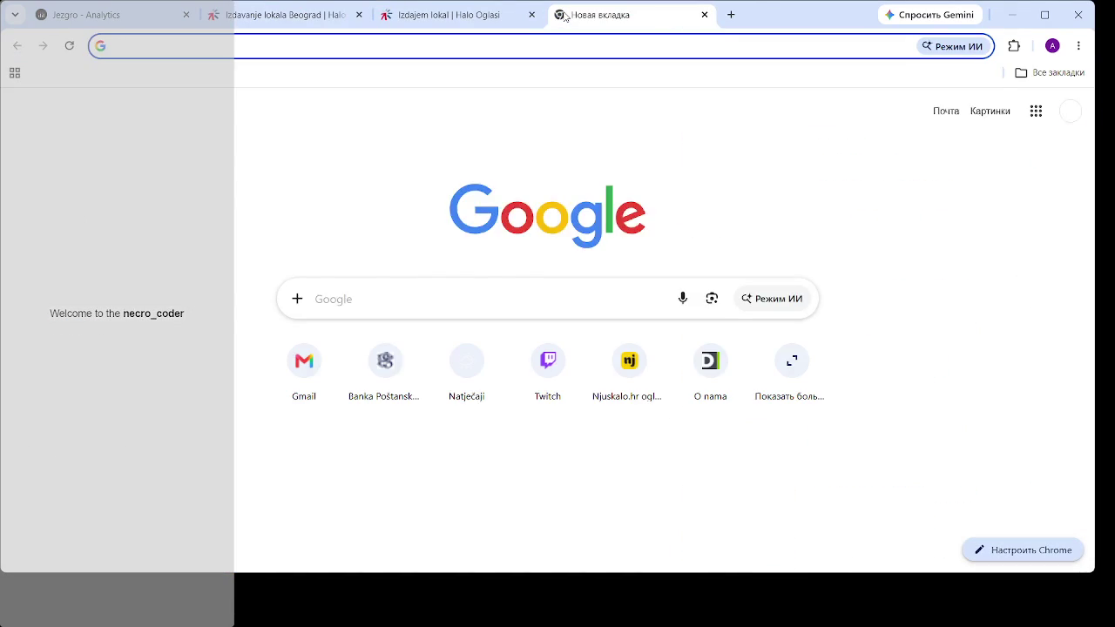
text(mapa)
key(Return)
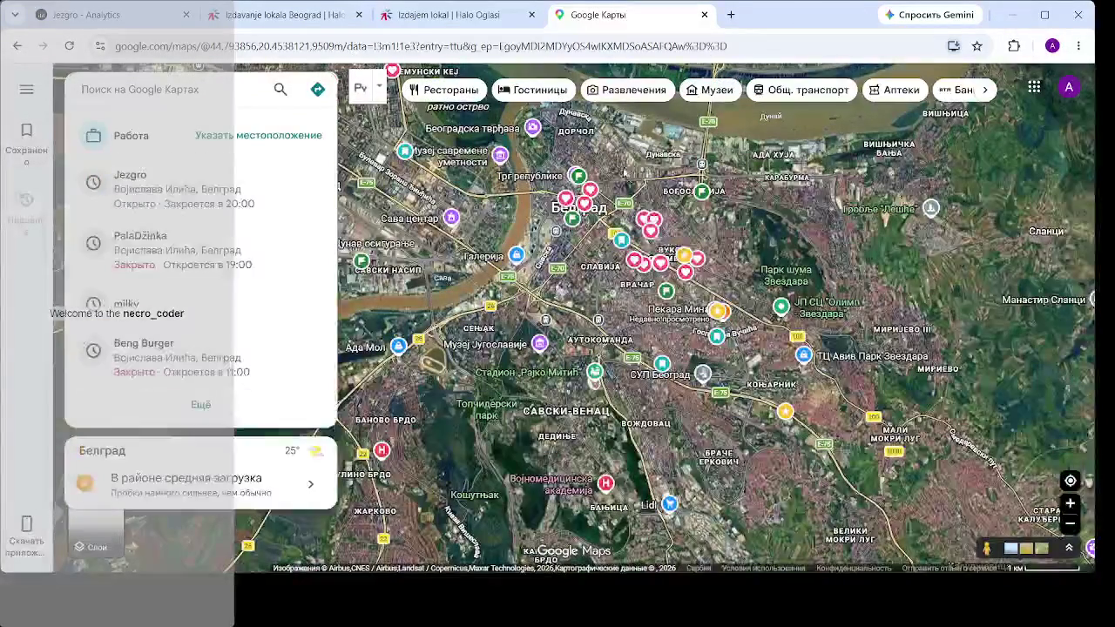
- Zoom Google Maps' satellite view in on Skenderbegova street in Dorćol
scroll(523, 253, up, 5)
scroll(523, 253, up, 5)
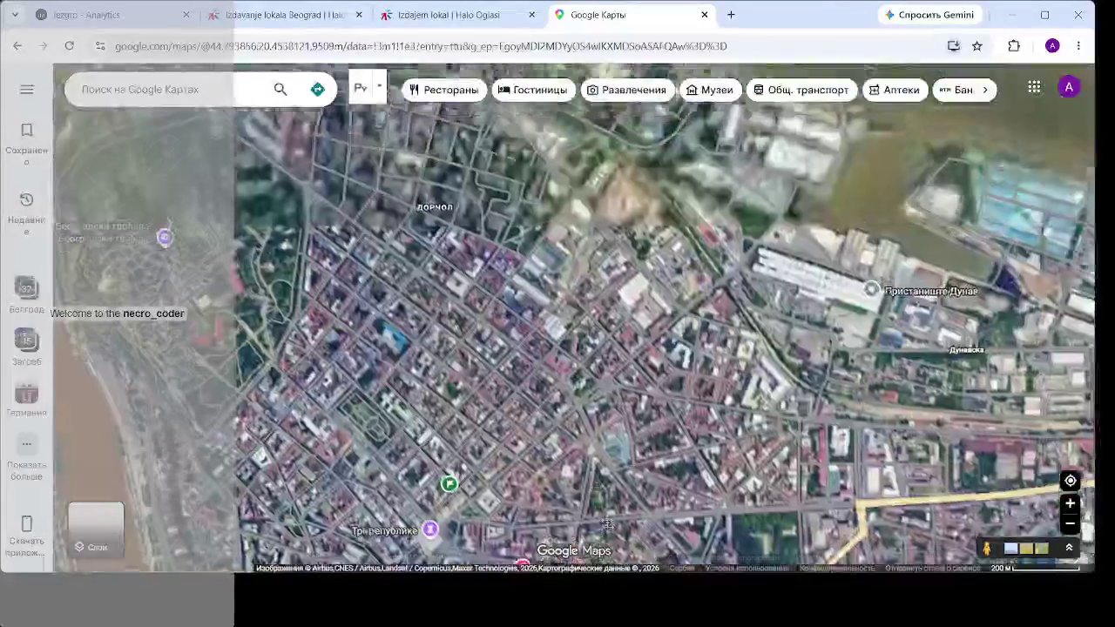
scroll(514, 289, up, 3)
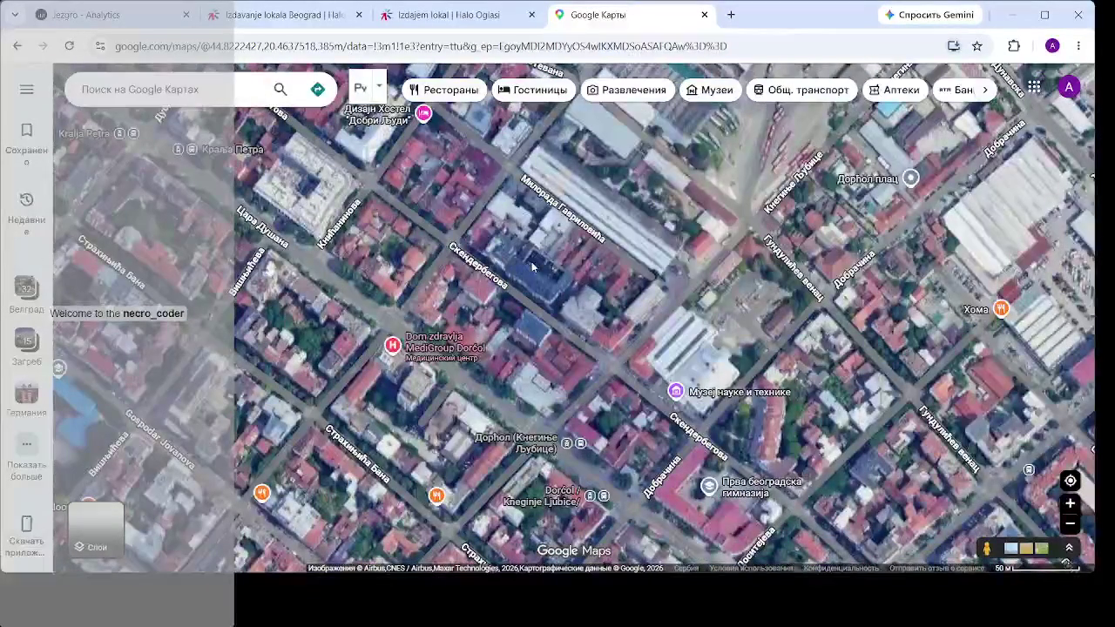
scroll(538, 300, up, 1)
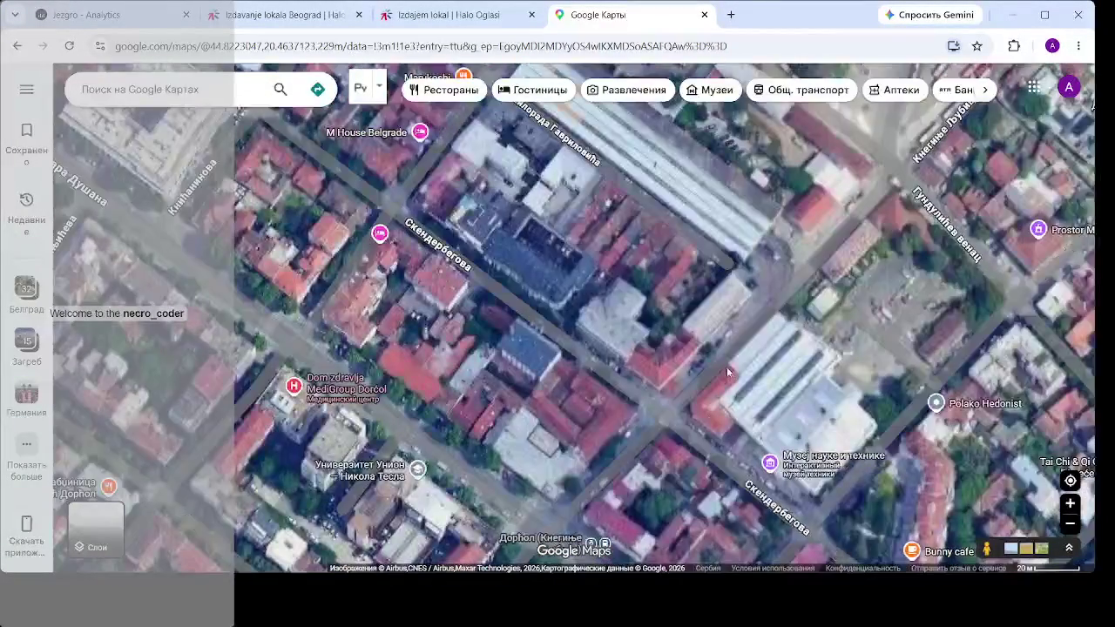
scroll(726, 367, down, 2)
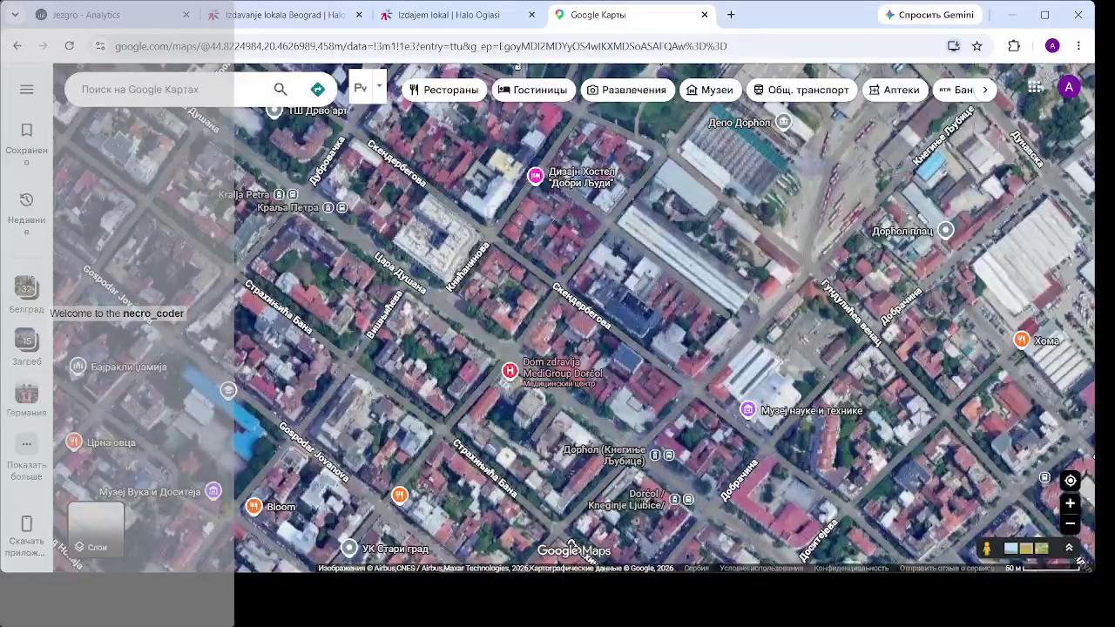
- Walk Skenderbegova in Street View from number 39 to the next intersection, then exit to the map
mouse_move(1045, 477)
mouse_down()
mouse_move(715, 384)
mouse_move(603, 299)
mouse_move(613, 293)
mouse_up()
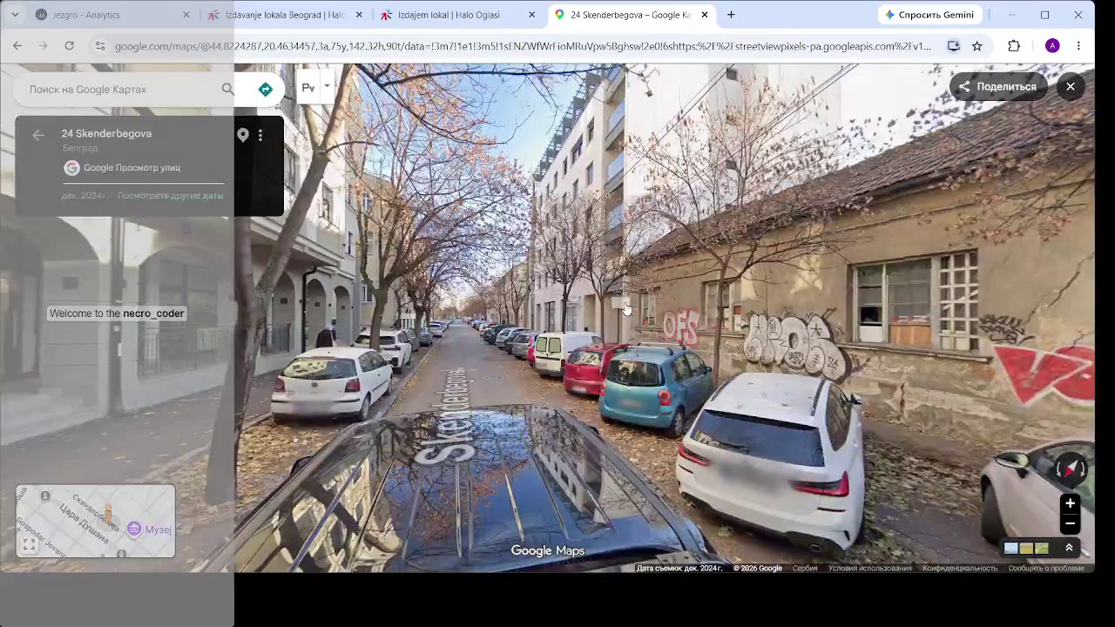
drag(665, 368, 366, 284)
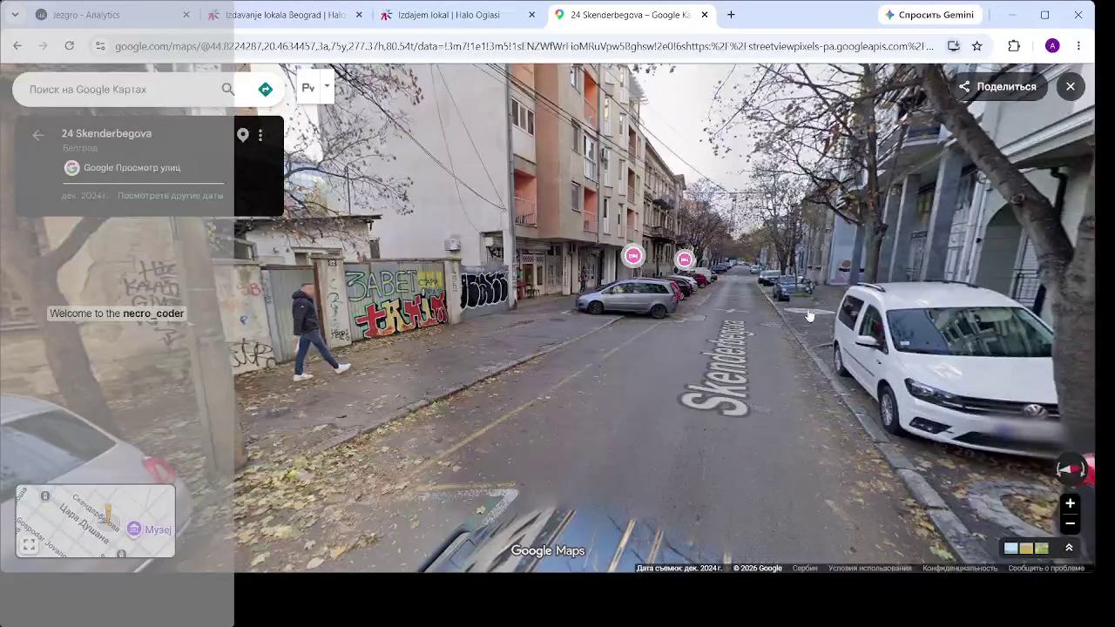
click(736, 339)
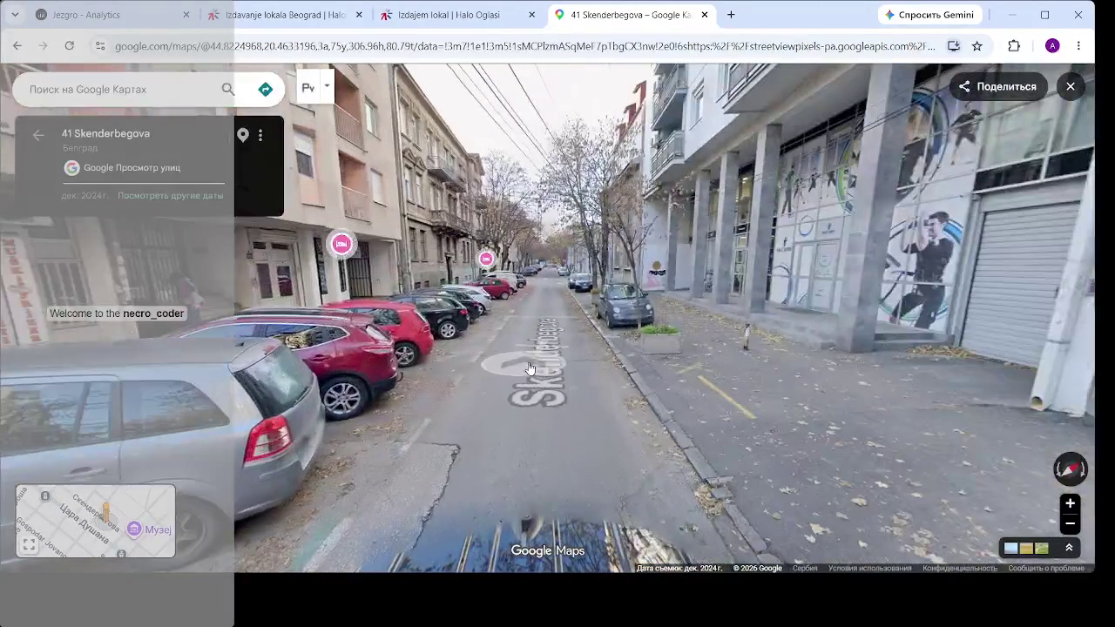
click(529, 369)
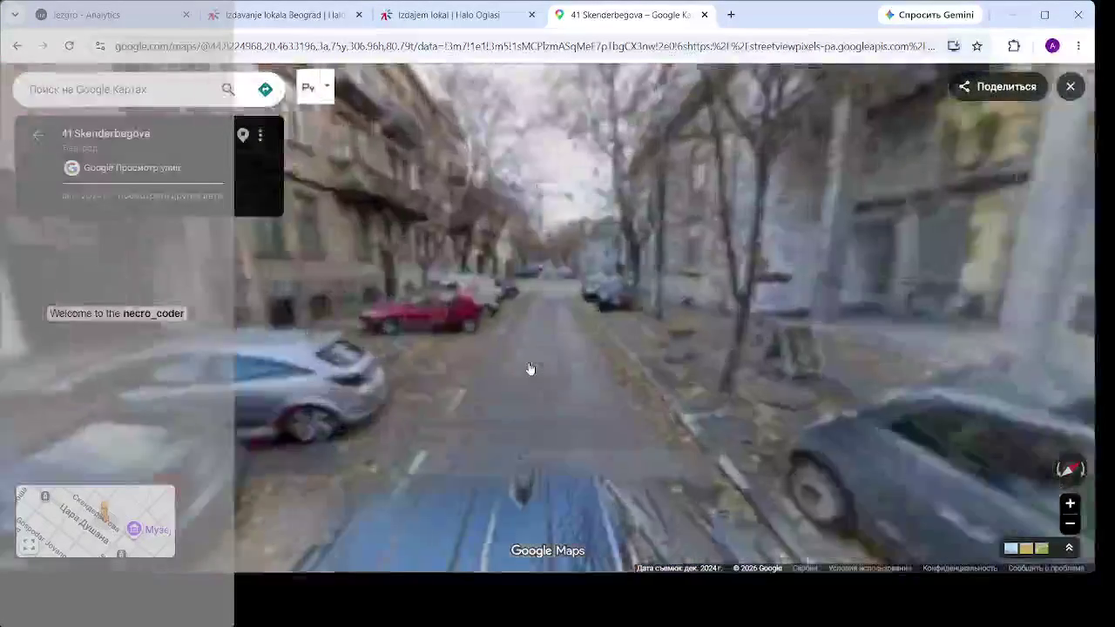
mouse_move(530, 369)
mouse_down()
mouse_move(1048, 334)
mouse_move(547, 340)
mouse_up()
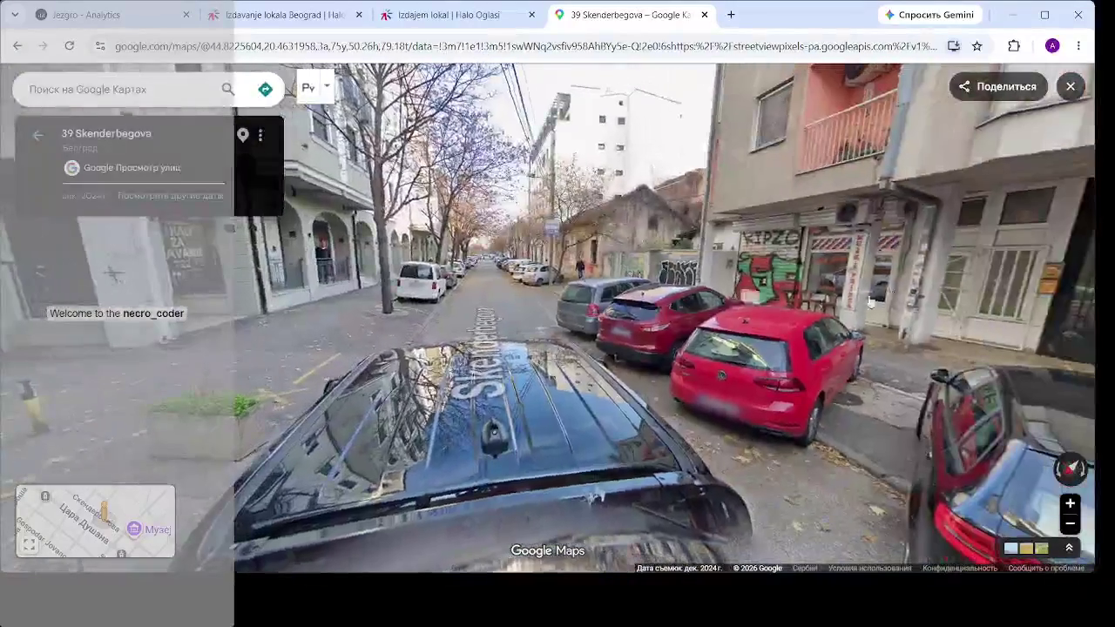
drag(869, 302, 711, 281)
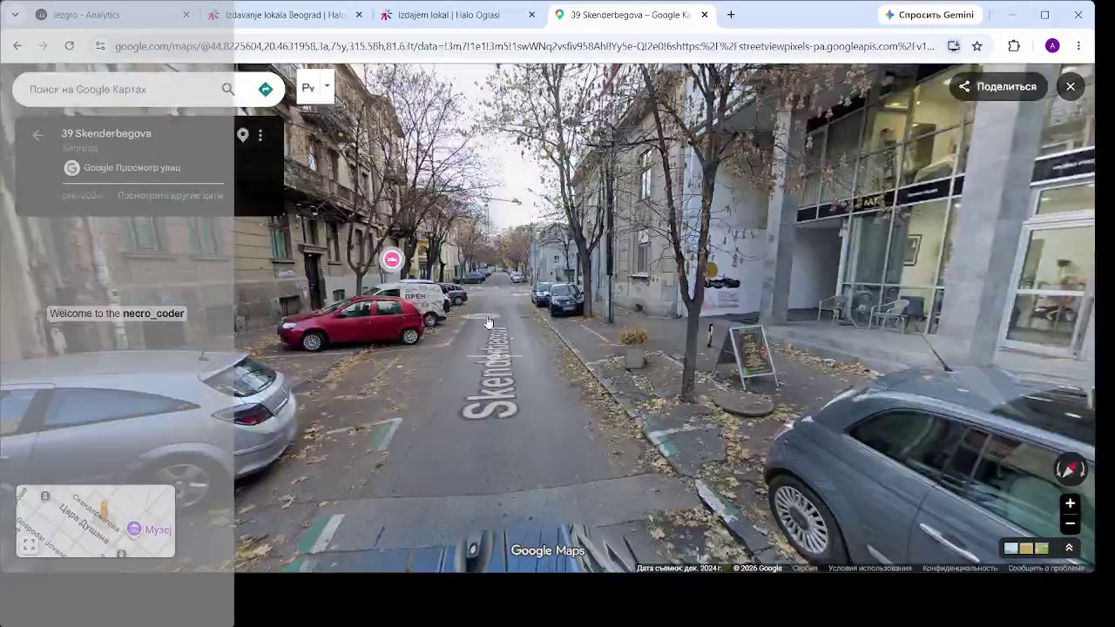
click(488, 323)
click(500, 344)
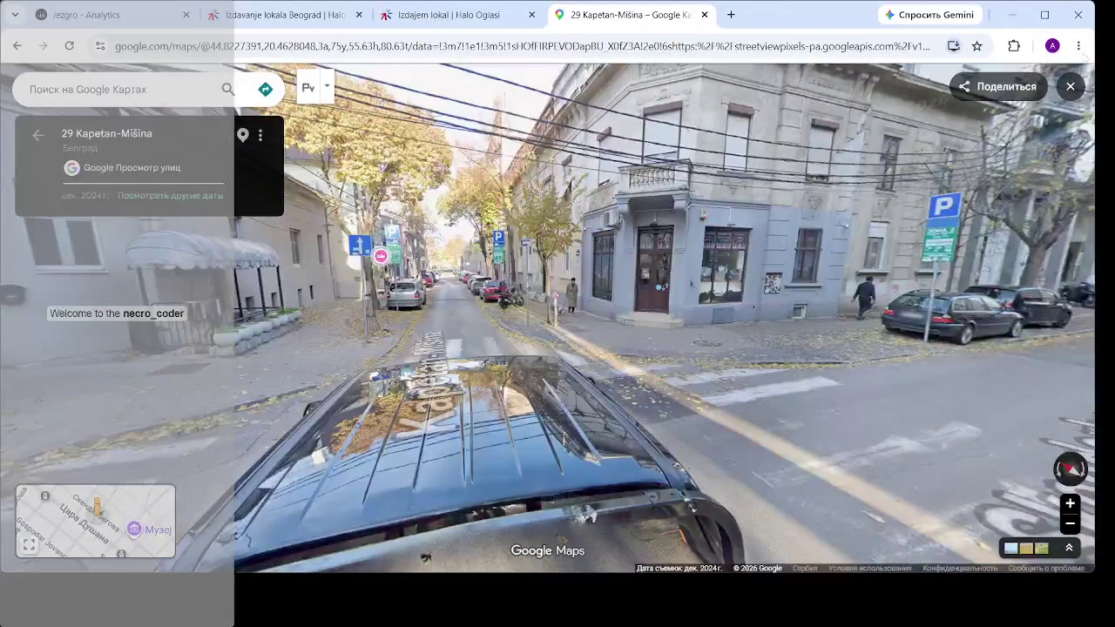
click(1071, 87)
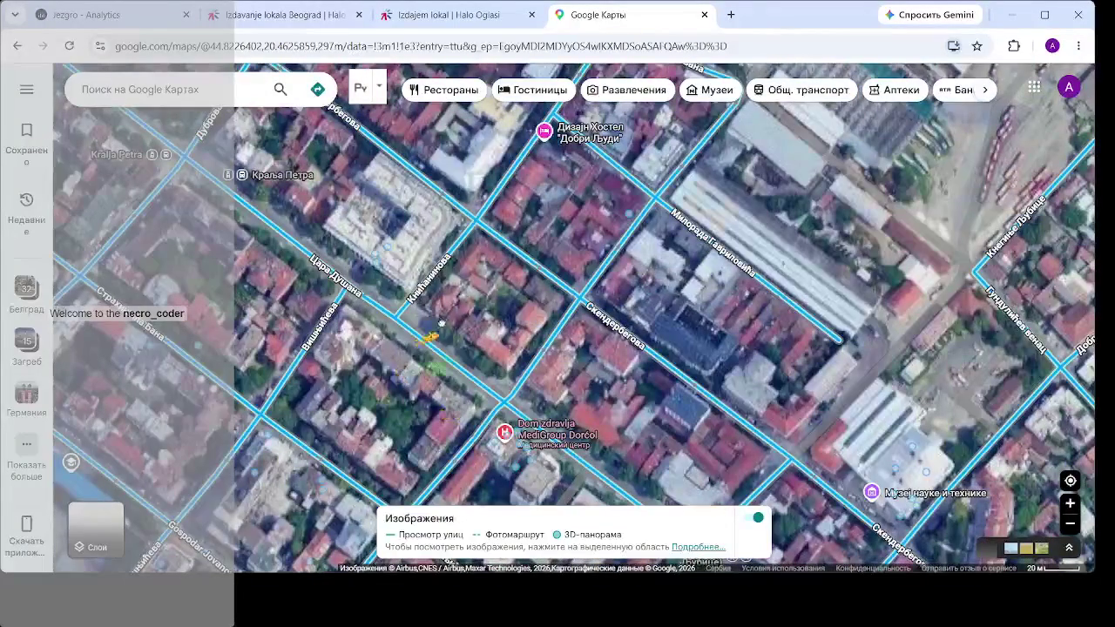
click(450, 322)
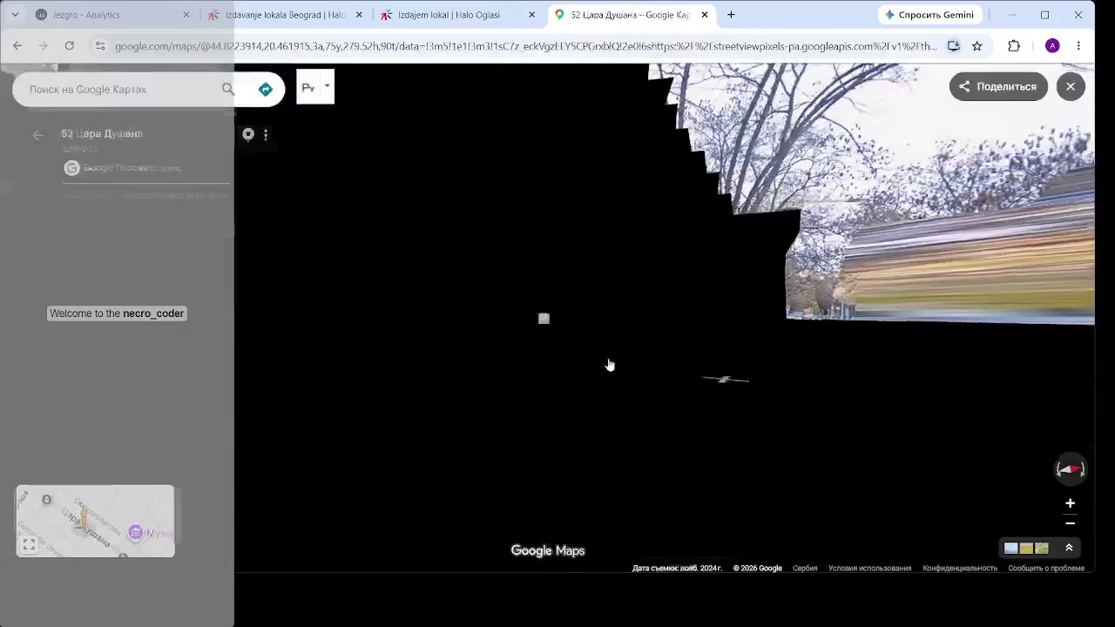
mouse_move(744, 382)
mouse_down()
mouse_move(196, 298)
mouse_move(521, 324)
mouse_up()
drag(653, 155, 865, 209)
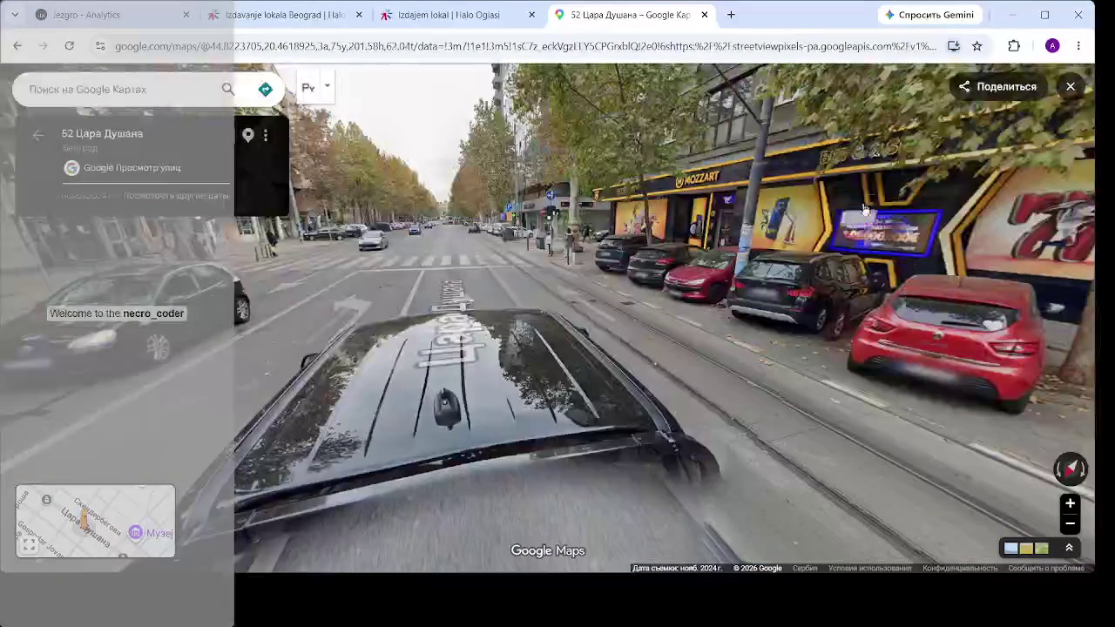
mouse_move(499, 242)
mouse_down()
mouse_move(732, 488)
mouse_move(767, 475)
mouse_move(575, 409)
mouse_move(564, 417)
mouse_up()
click(592, 411)
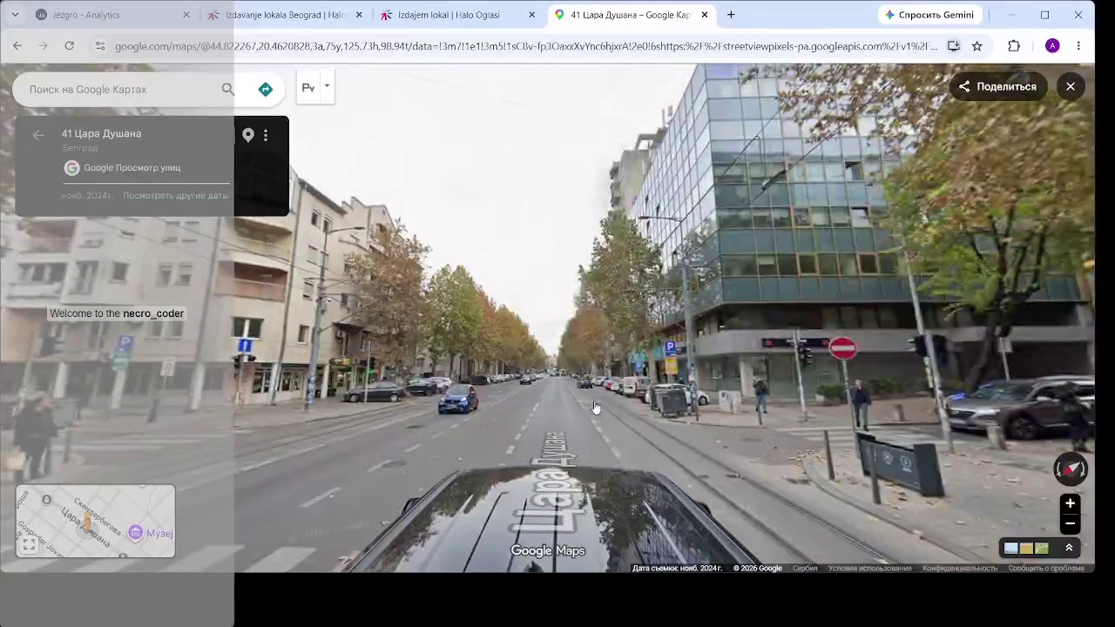
click(652, 450)
mouse_move(652, 451)
mouse_down()
mouse_move(528, 431)
mouse_move(295, 424)
mouse_move(839, 423)
mouse_up()
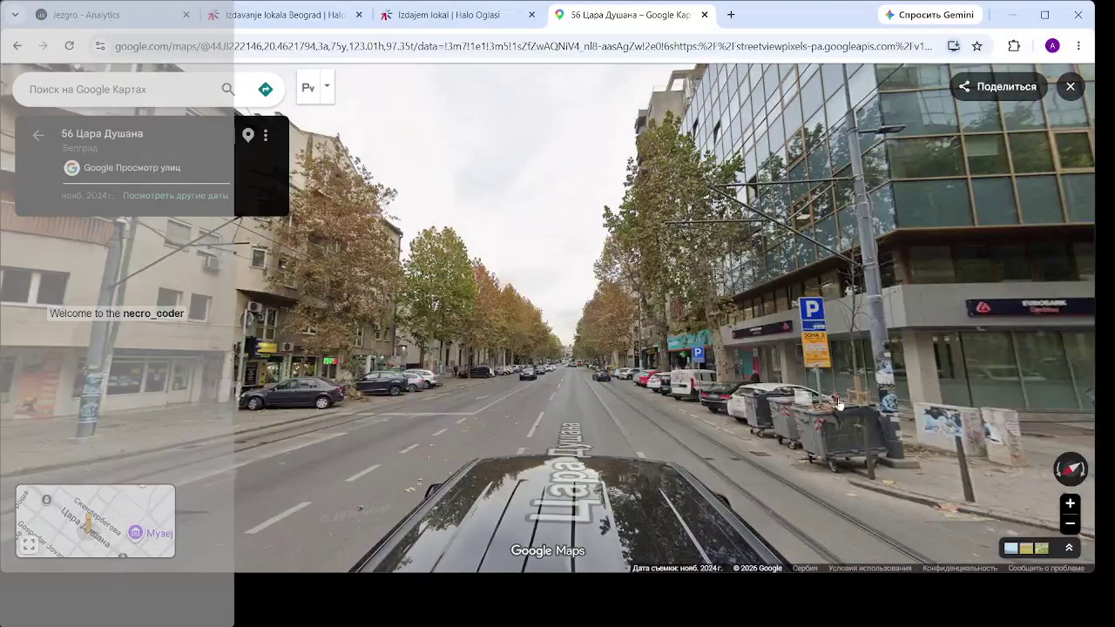
click(583, 418)
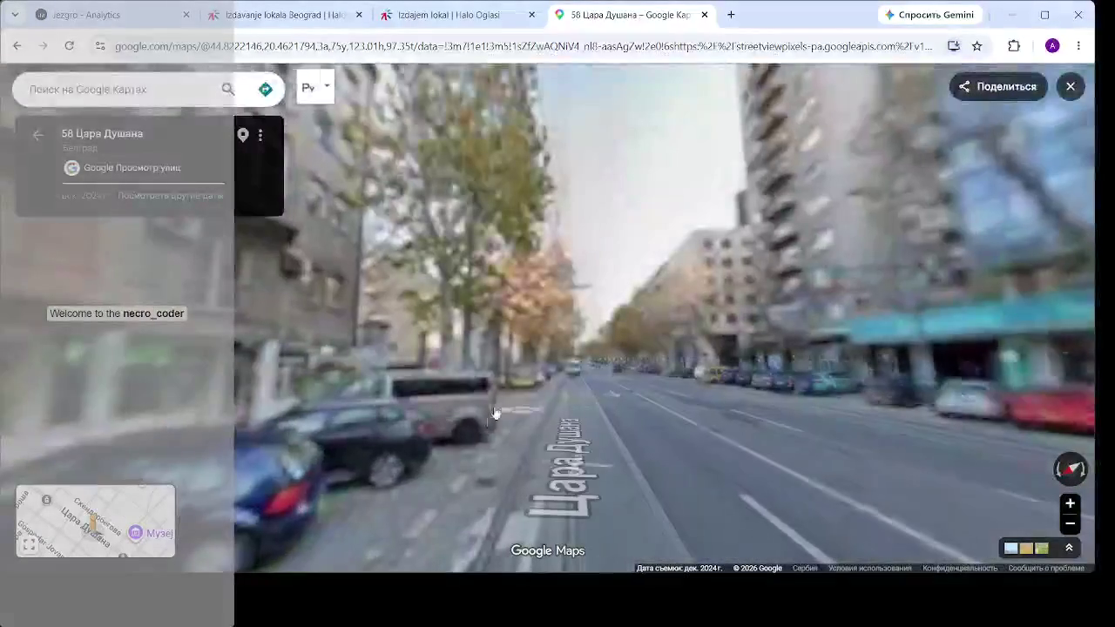
click(593, 394)
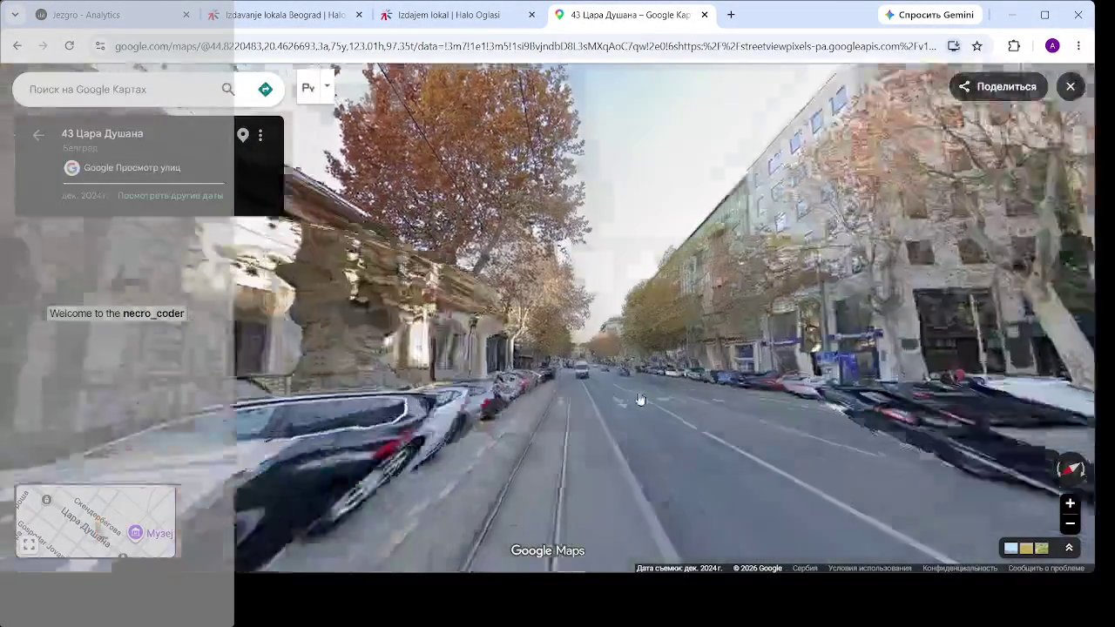
click(639, 399)
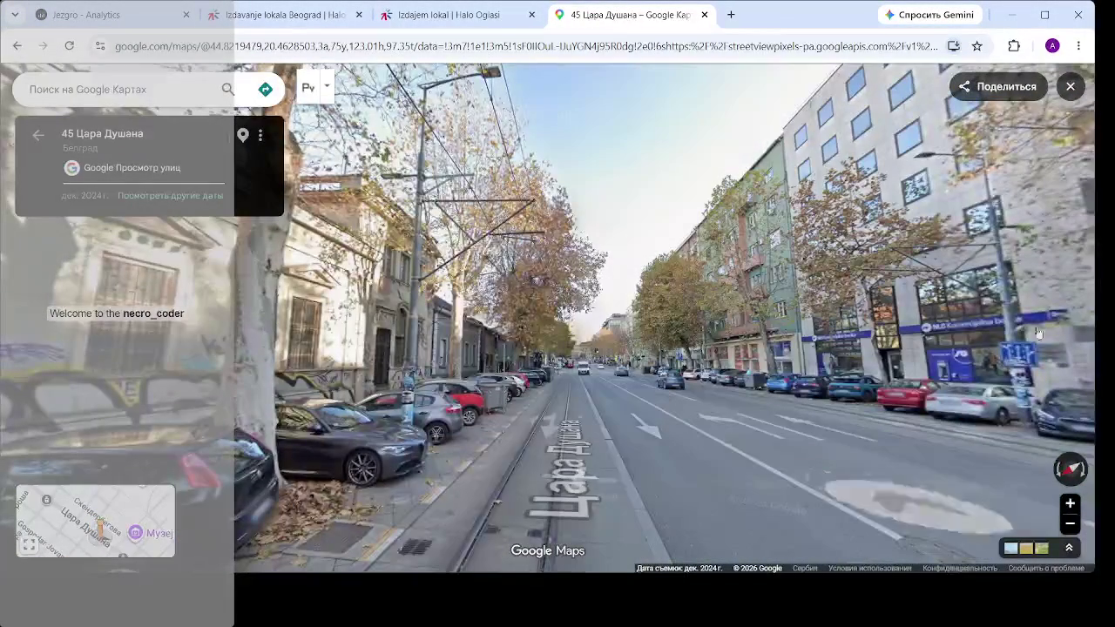
click(1071, 86)
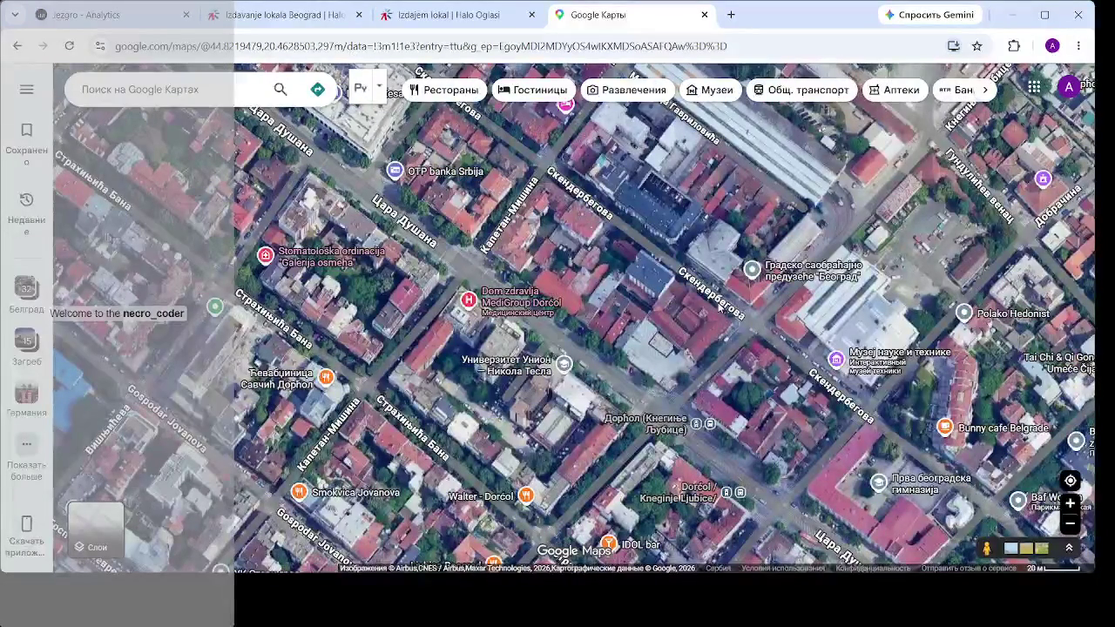
- Close the single shop listing tab and return to the Belgrade shop rentals results
scroll(677, 324, down, 2)
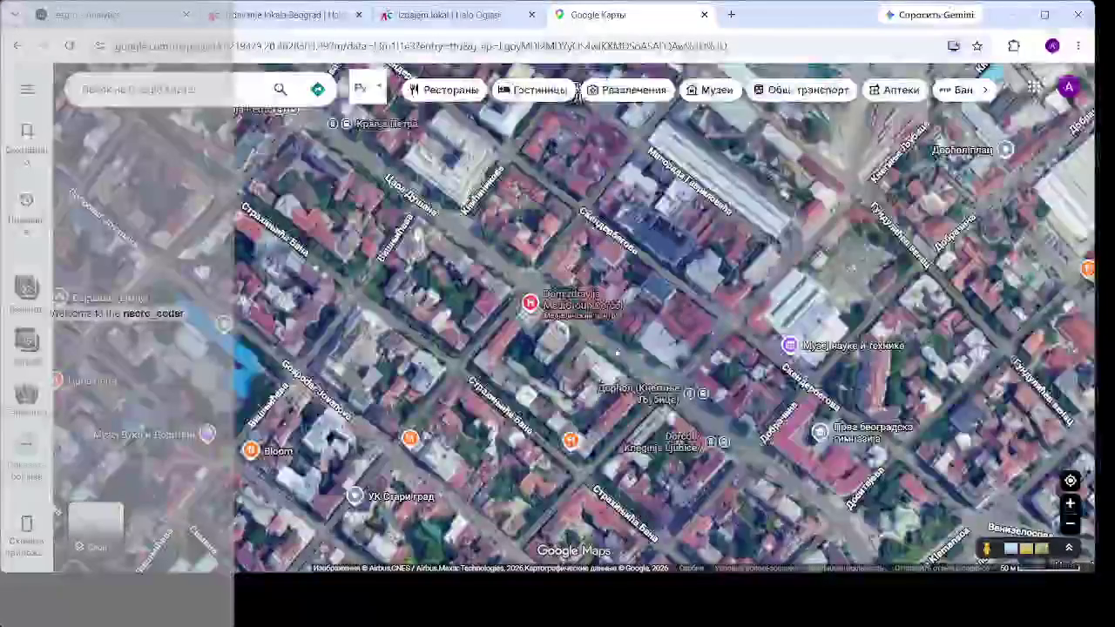
scroll(662, 325, down, 2)
click(414, 17)
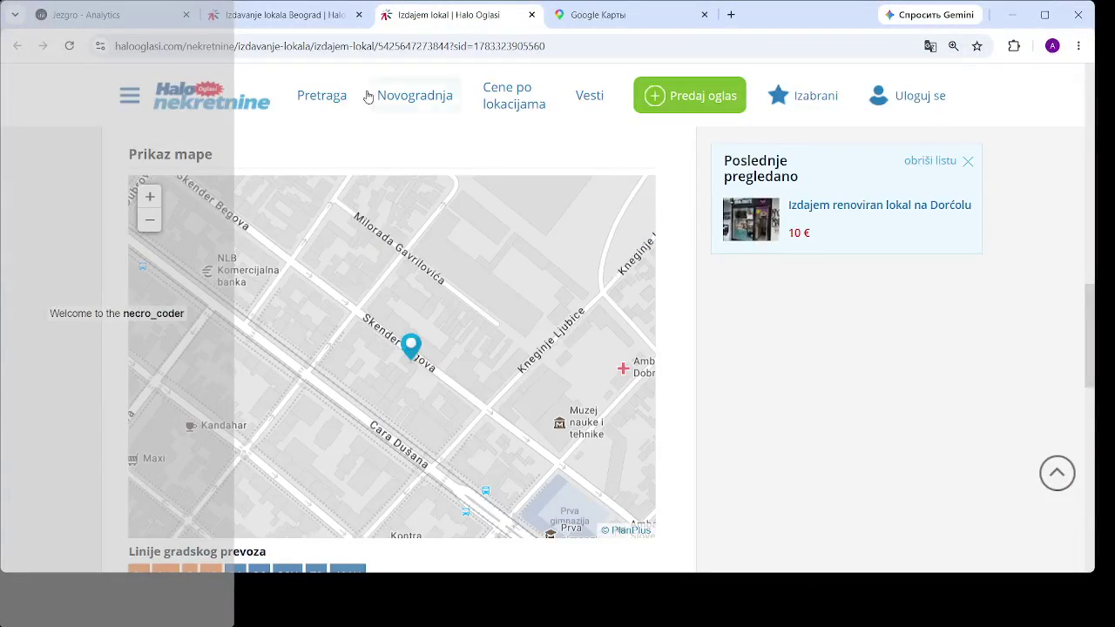
click(532, 14)
click(288, 14)
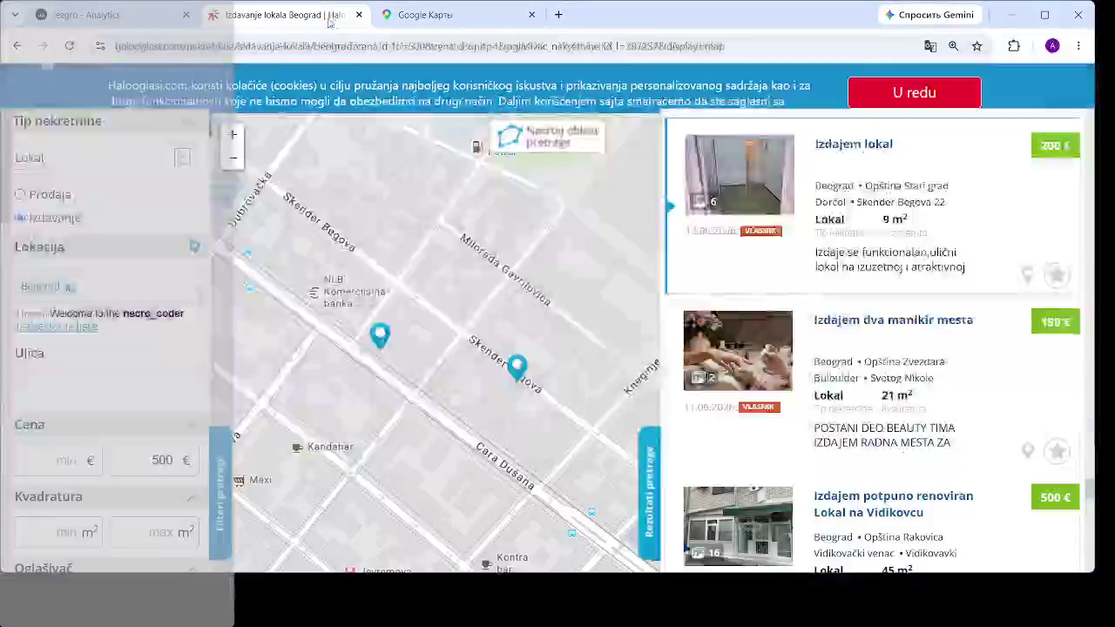
scroll(389, 432, down, 1)
scroll(389, 432, down, 2)
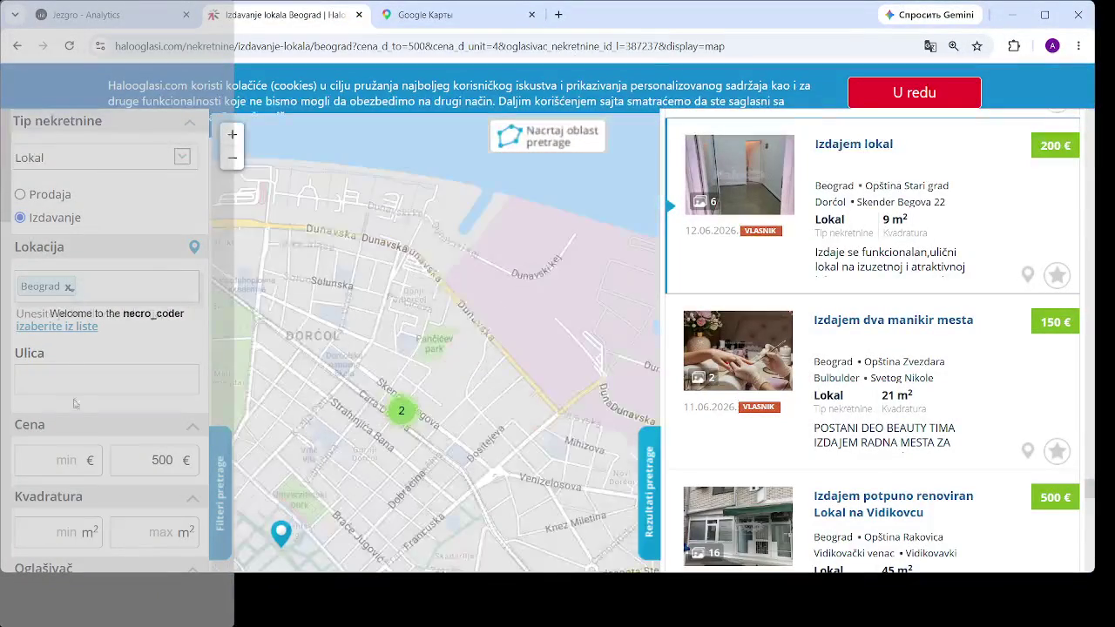
- Filter the search to a 400–1000 € monthly price range, giving 49 results
click(58, 467)
text(400)
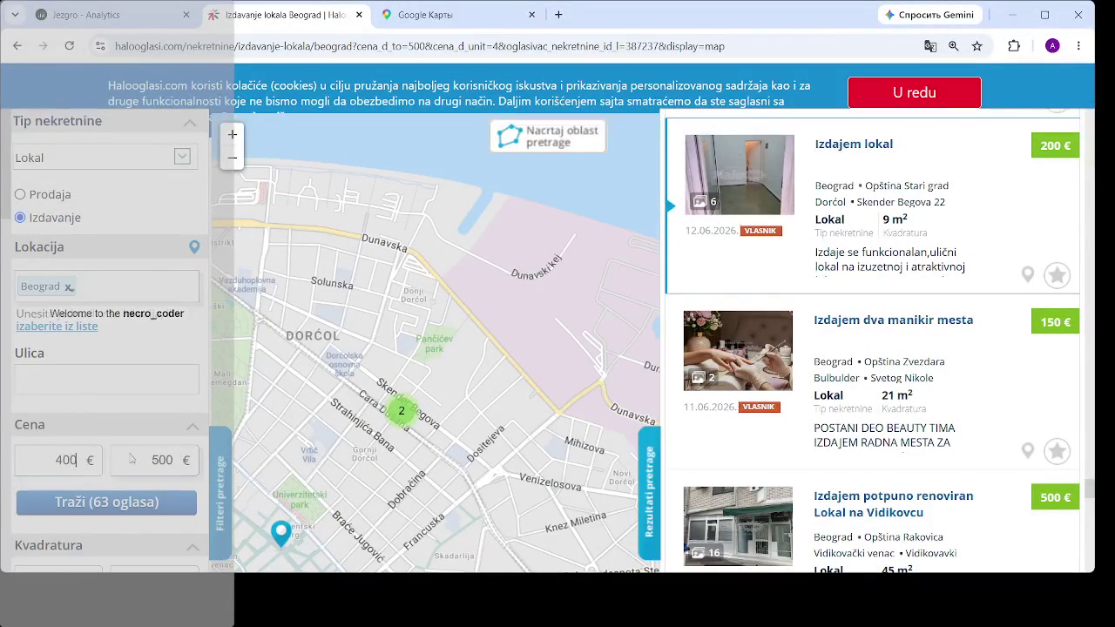
key(Tab)
text(1)
key(Return)
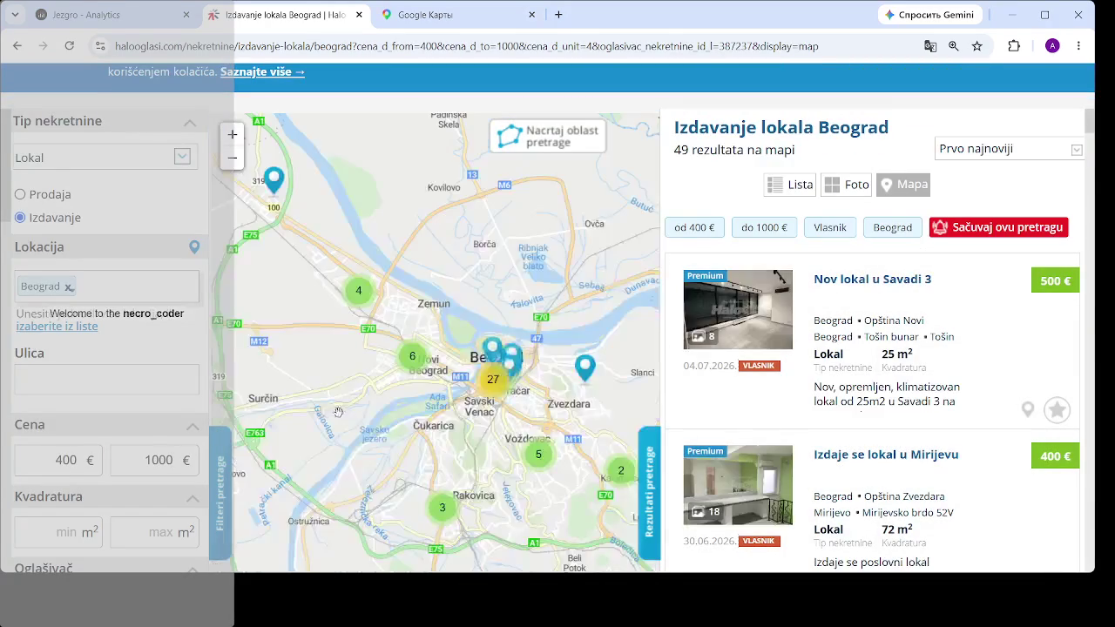
- Pan the map over Terazije and pick the 700 € listing near Kneza Miloša
scroll(524, 342, up, 3)
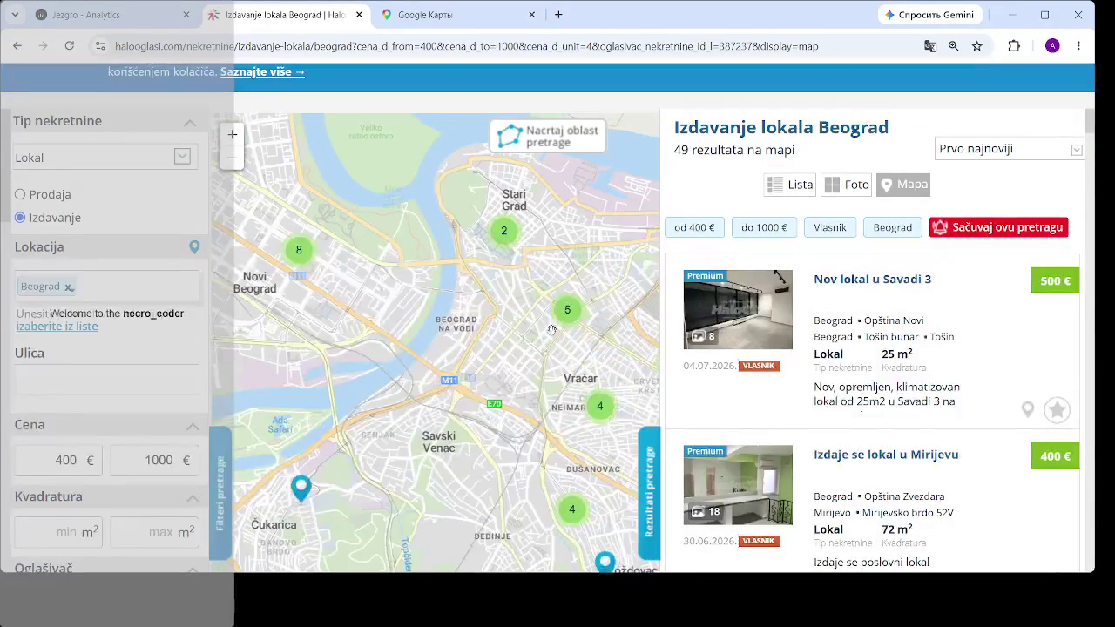
scroll(480, 234, up, 3)
scroll(480, 234, up, 4)
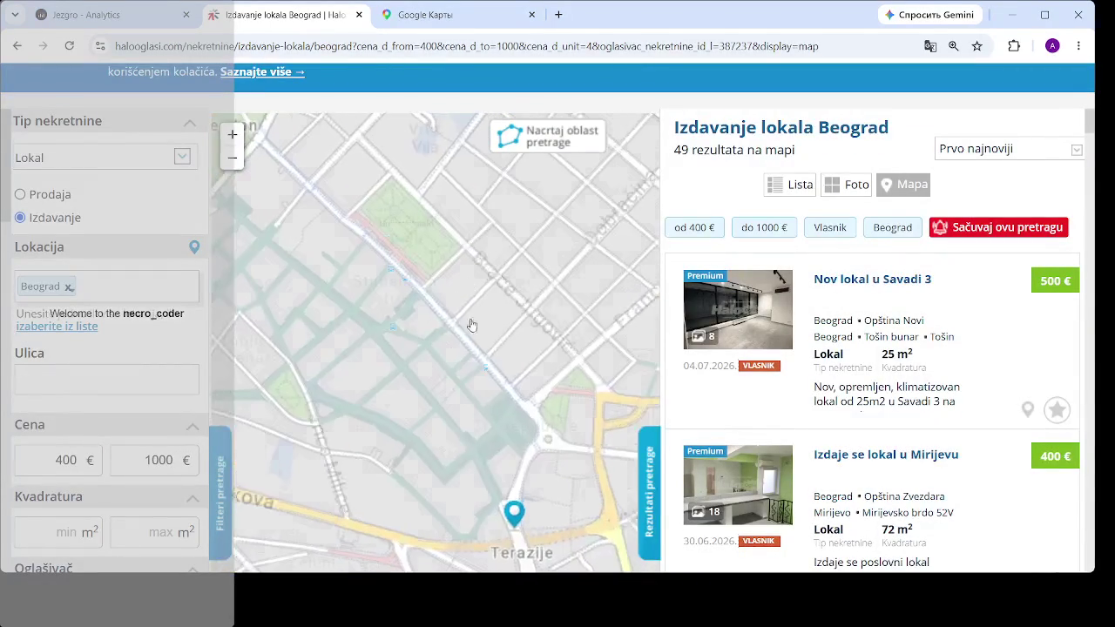
click(397, 250)
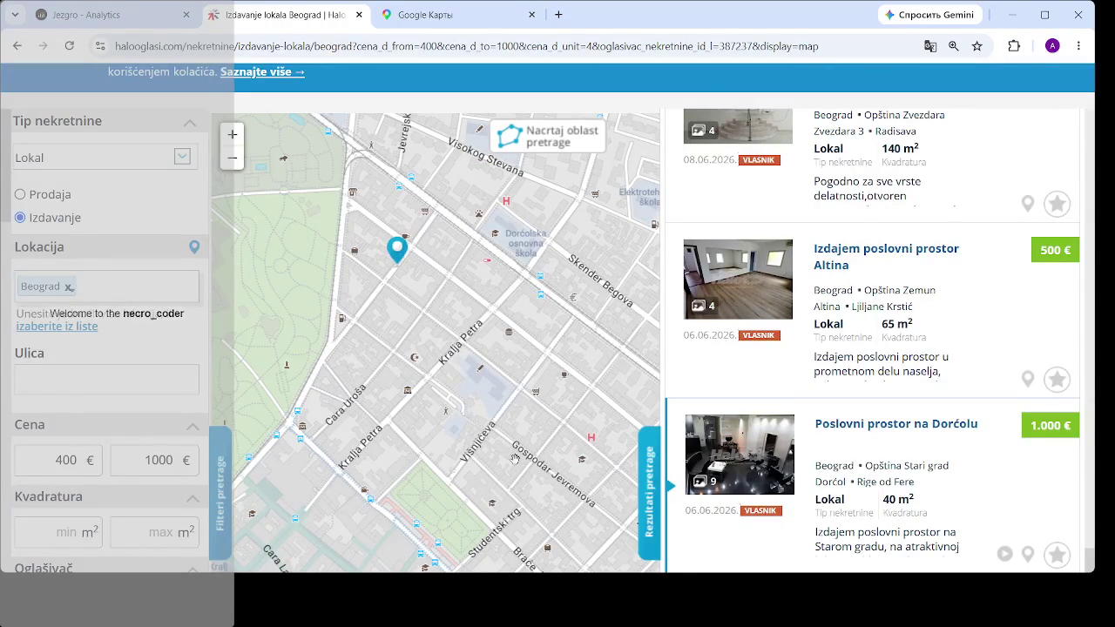
drag(519, 465, 479, 218)
drag(488, 557, 460, 475)
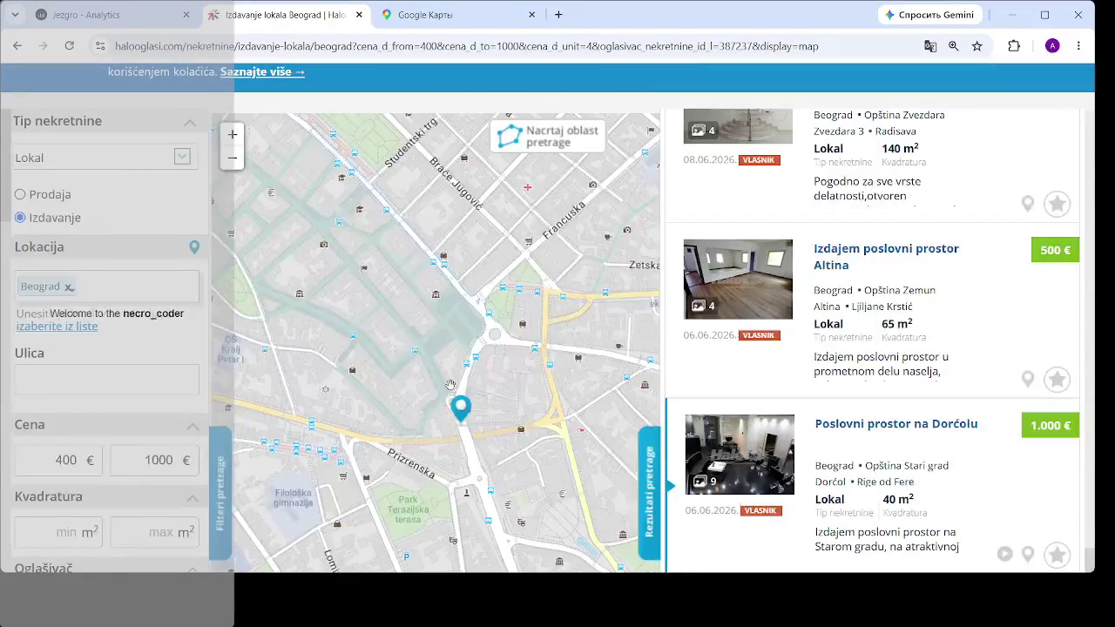
click(460, 411)
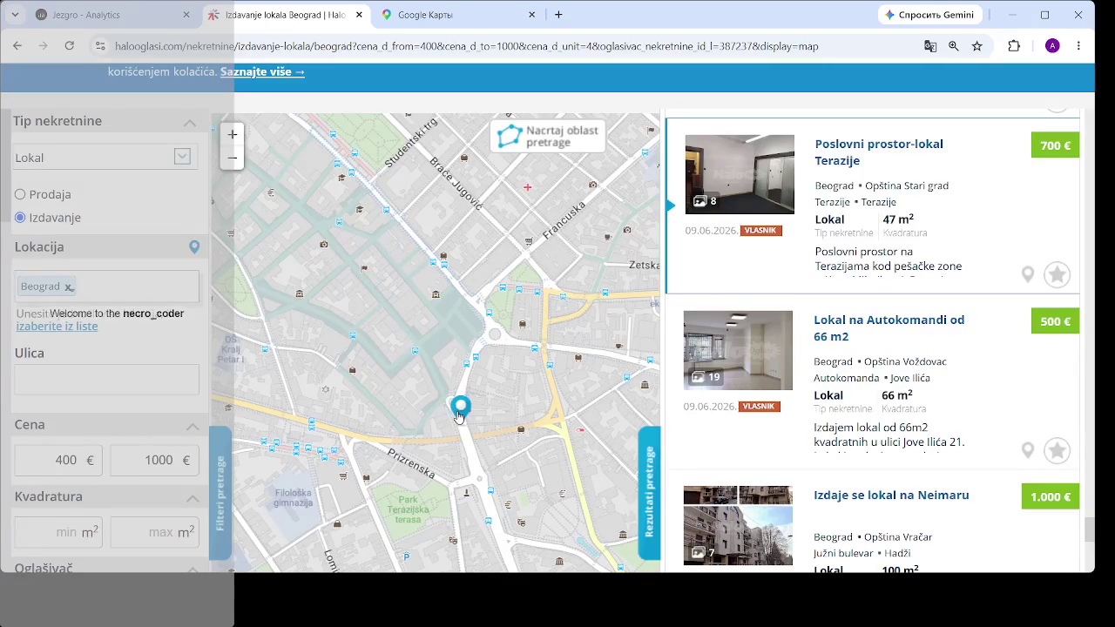
scroll(512, 286, down, 3)
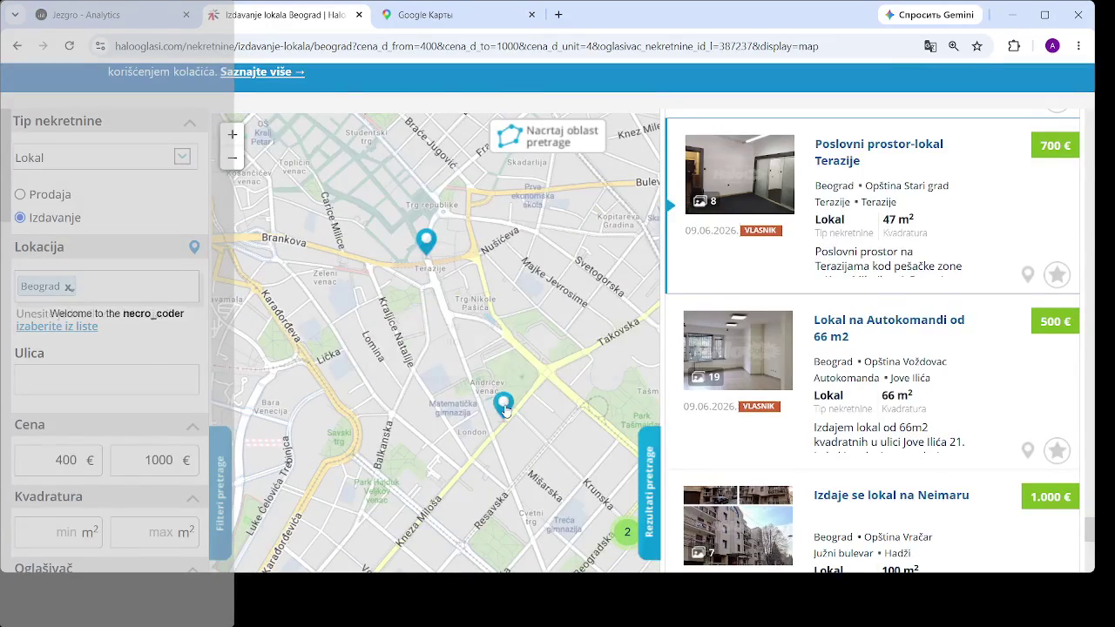
click(504, 406)
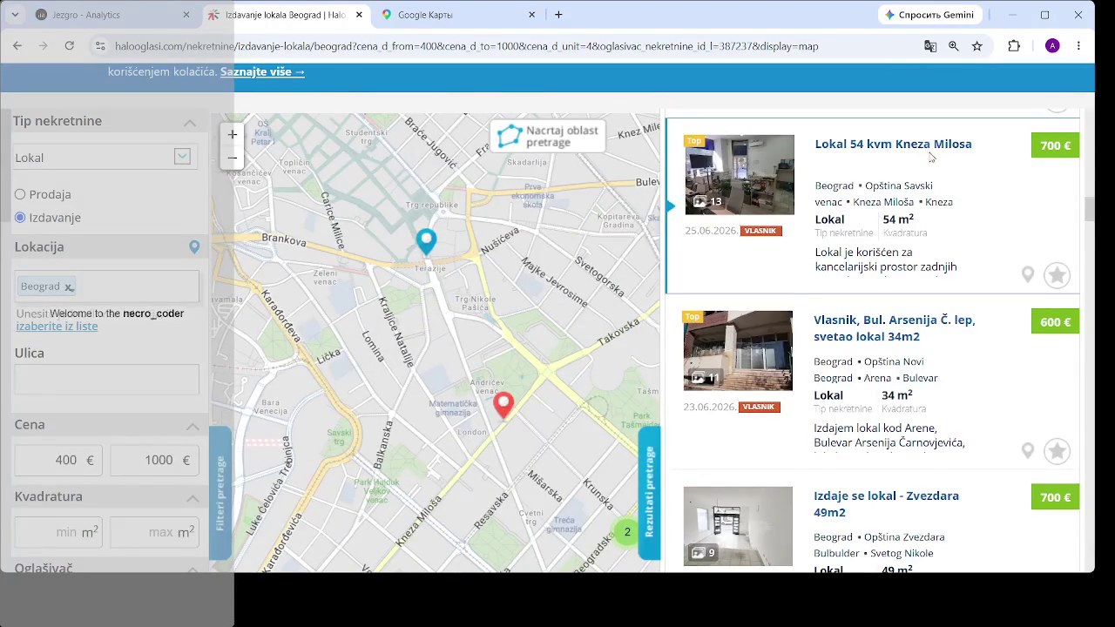
- Open the Kneza Miloša listing in a new tab and launch its photo gallery
middle_click(868, 173)
click(427, 15)
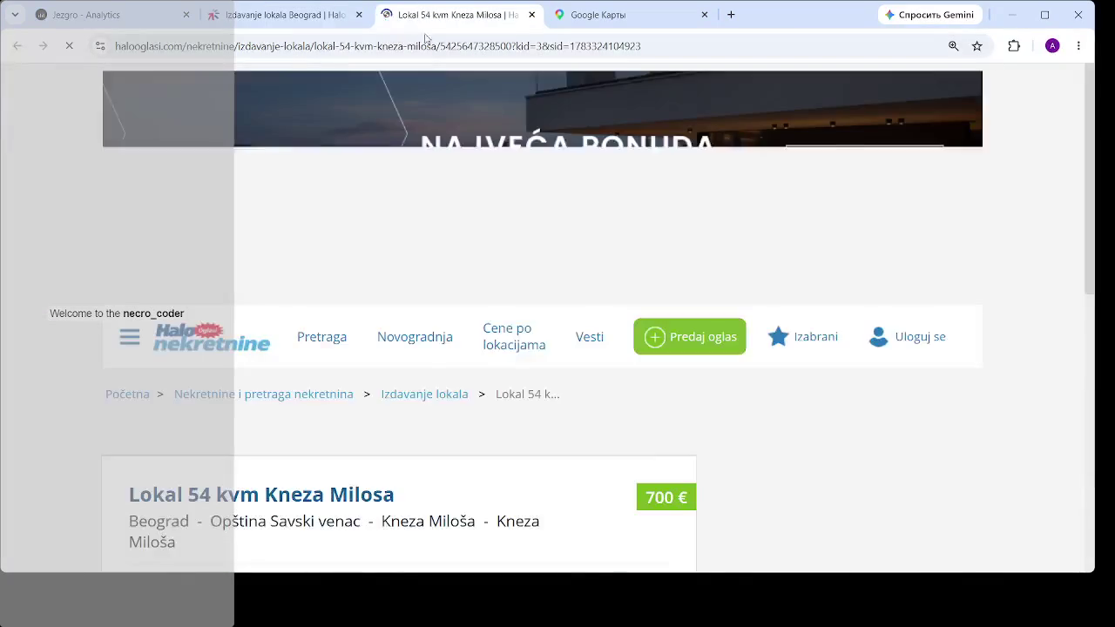
scroll(392, 370, down, 4)
click(318, 349)
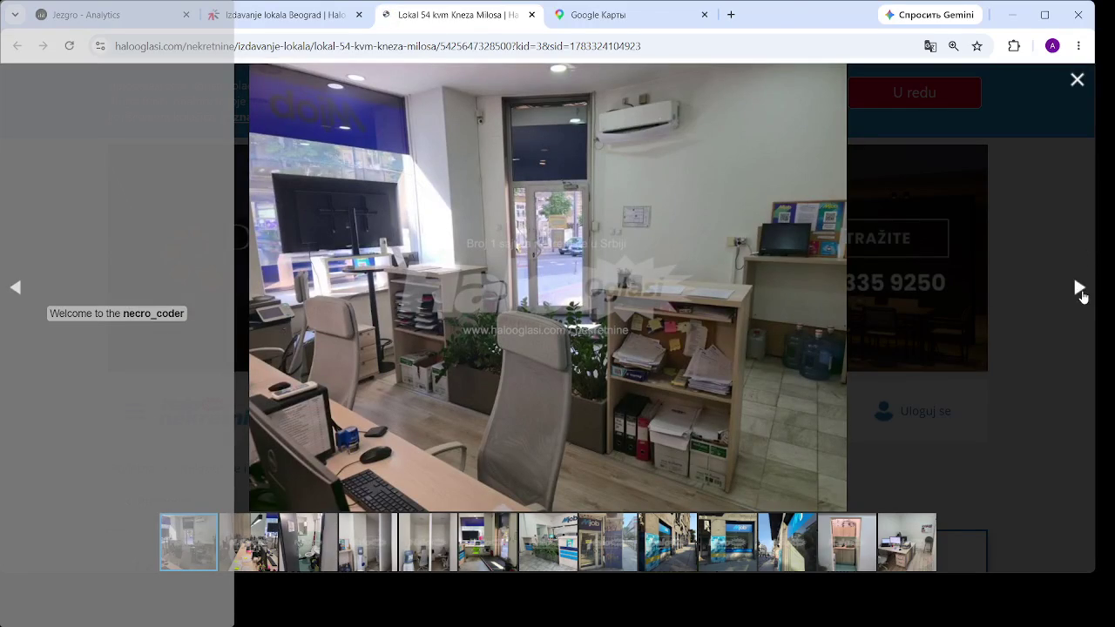
- Browse forward through the office, toilet, water cooler, entrance, Mjob reception and storefront photos
click(1079, 291)
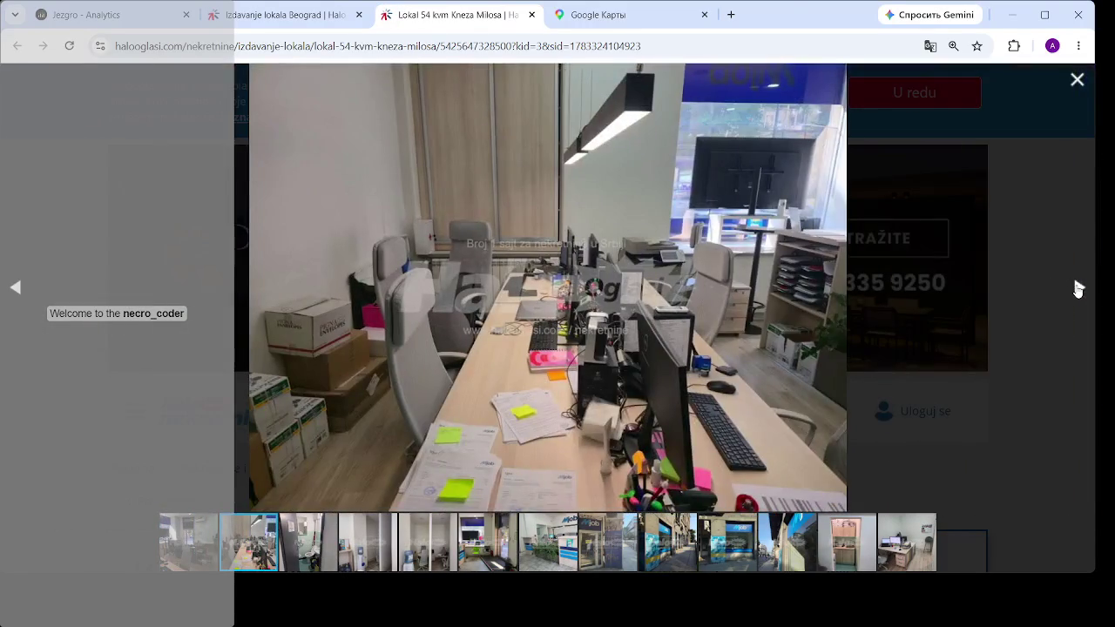
click(1079, 289)
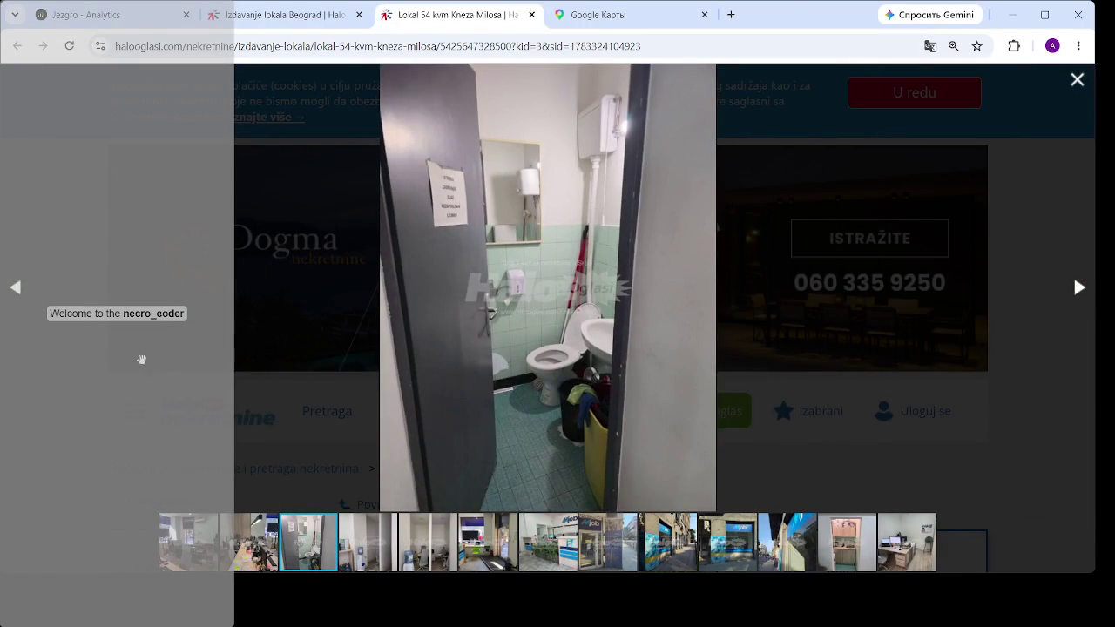
click(35, 294)
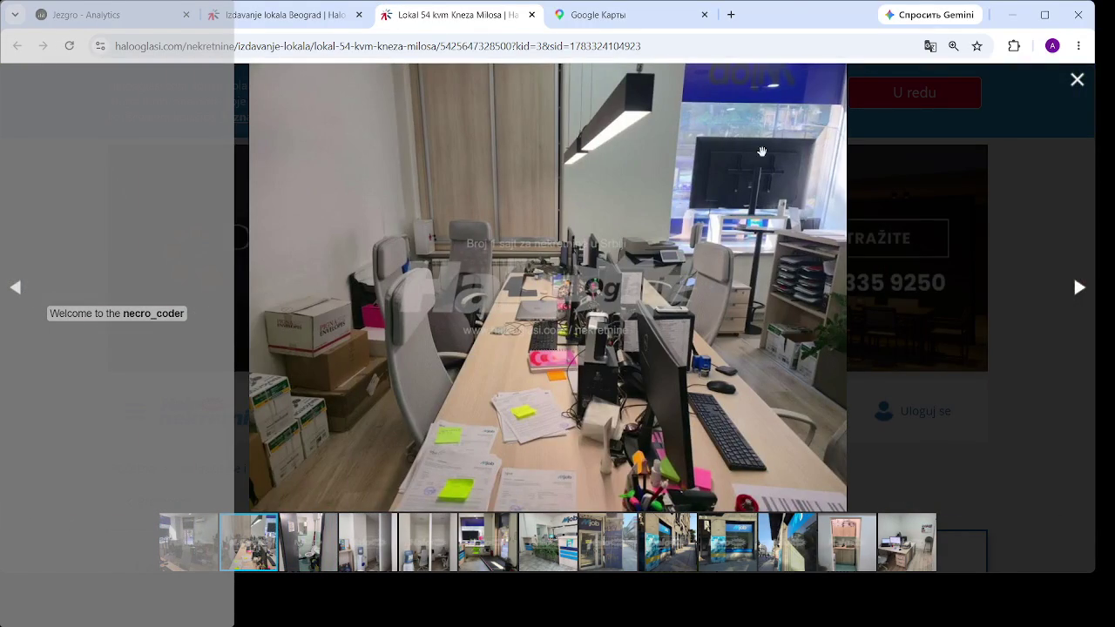
click(1080, 287)
click(1081, 289)
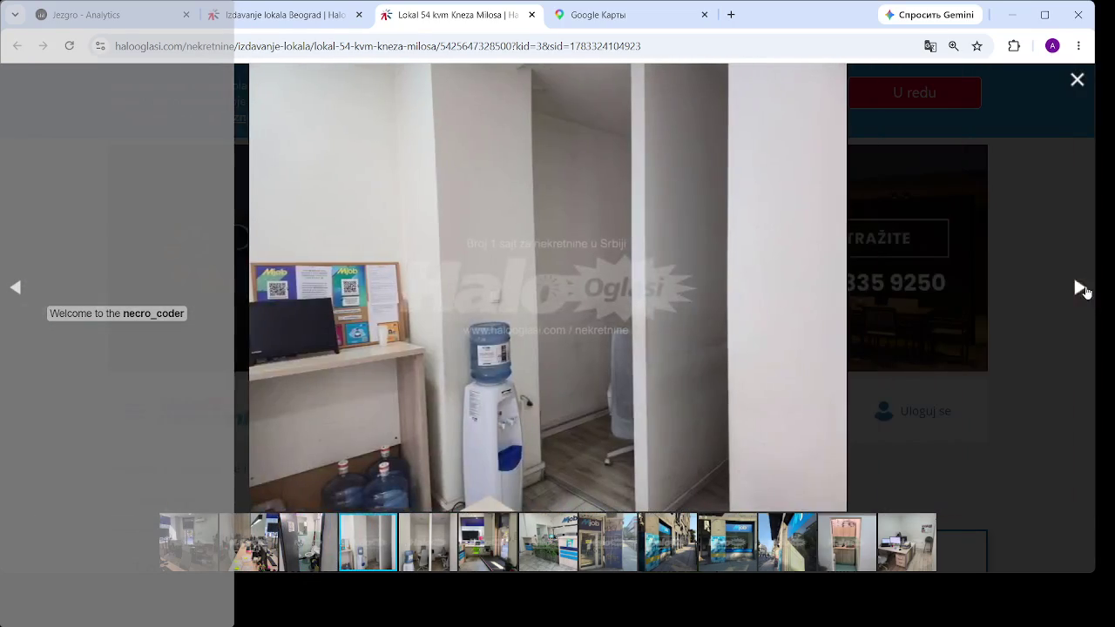
click(1080, 289)
click(1078, 288)
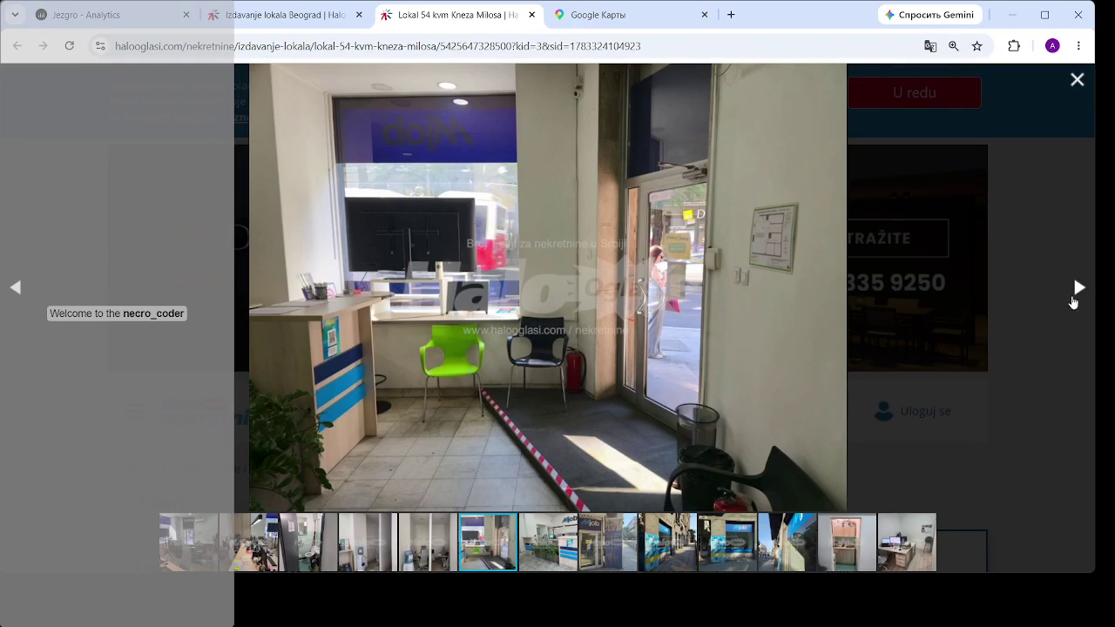
click(1081, 291)
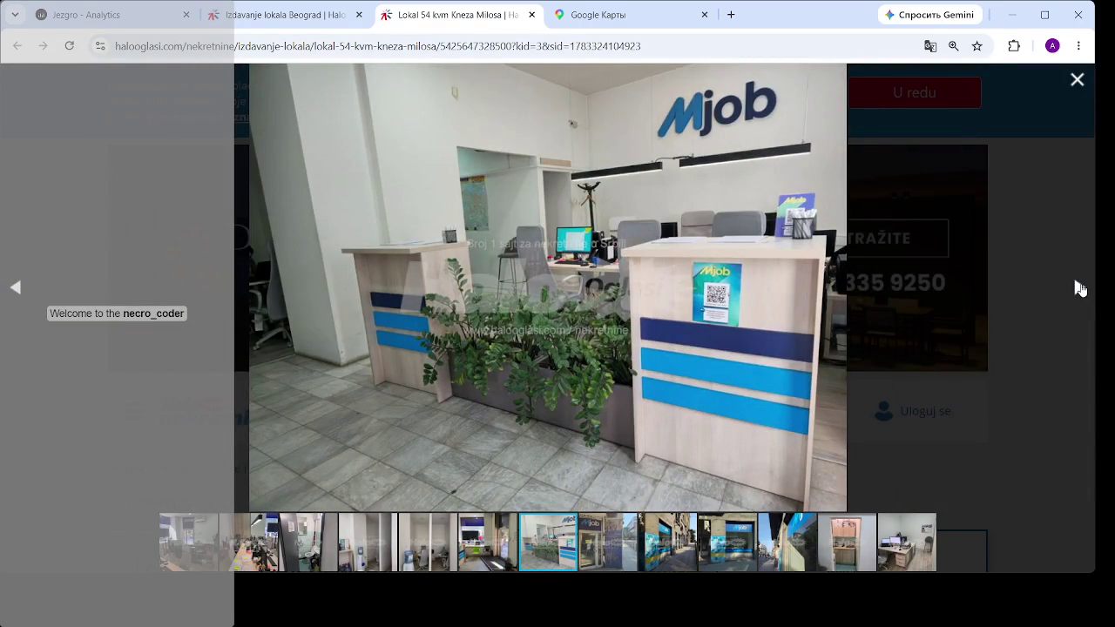
click(1080, 288)
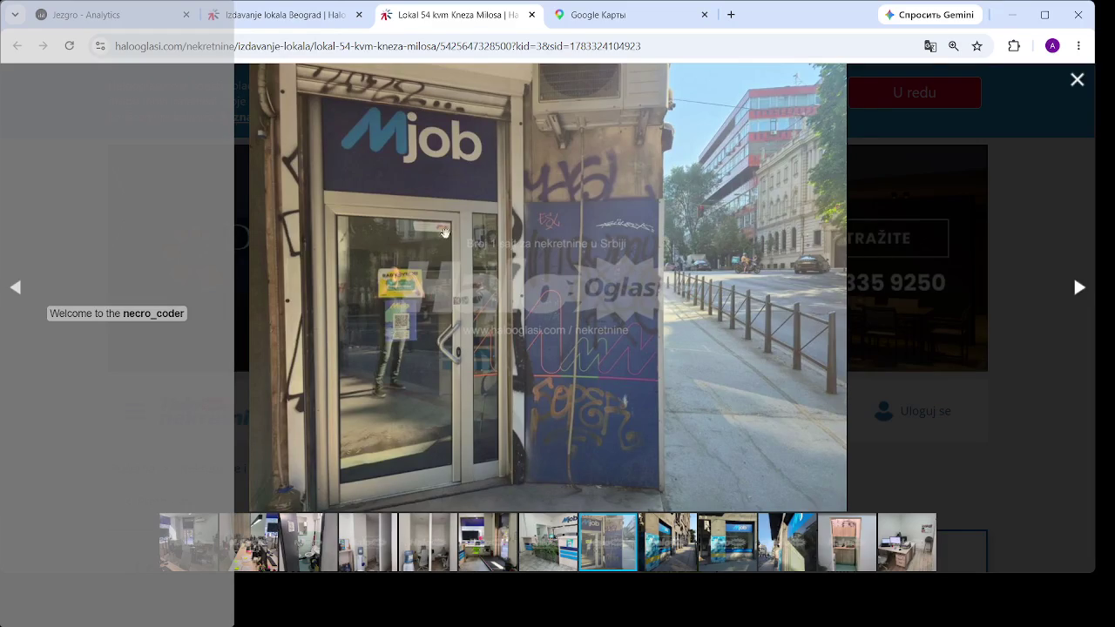
click(1080, 288)
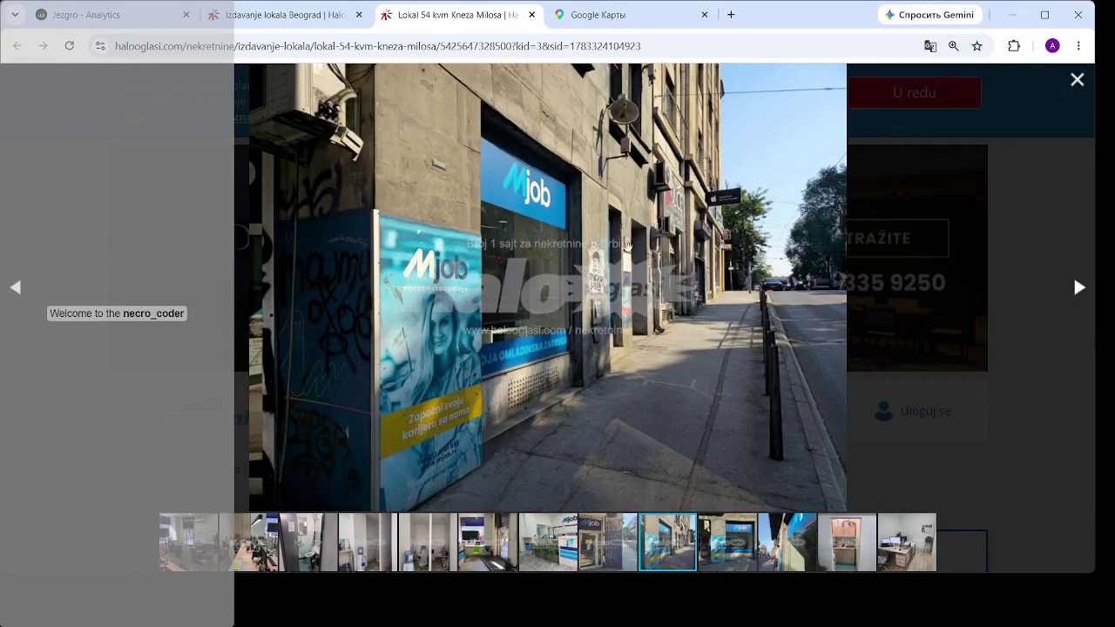
click(1081, 291)
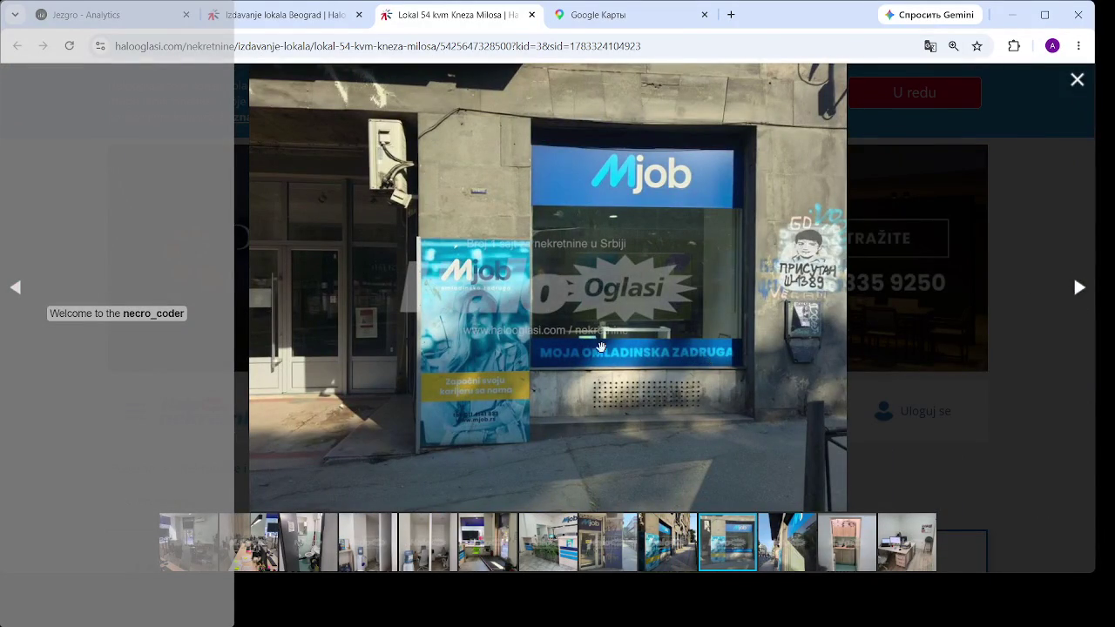
click(1077, 291)
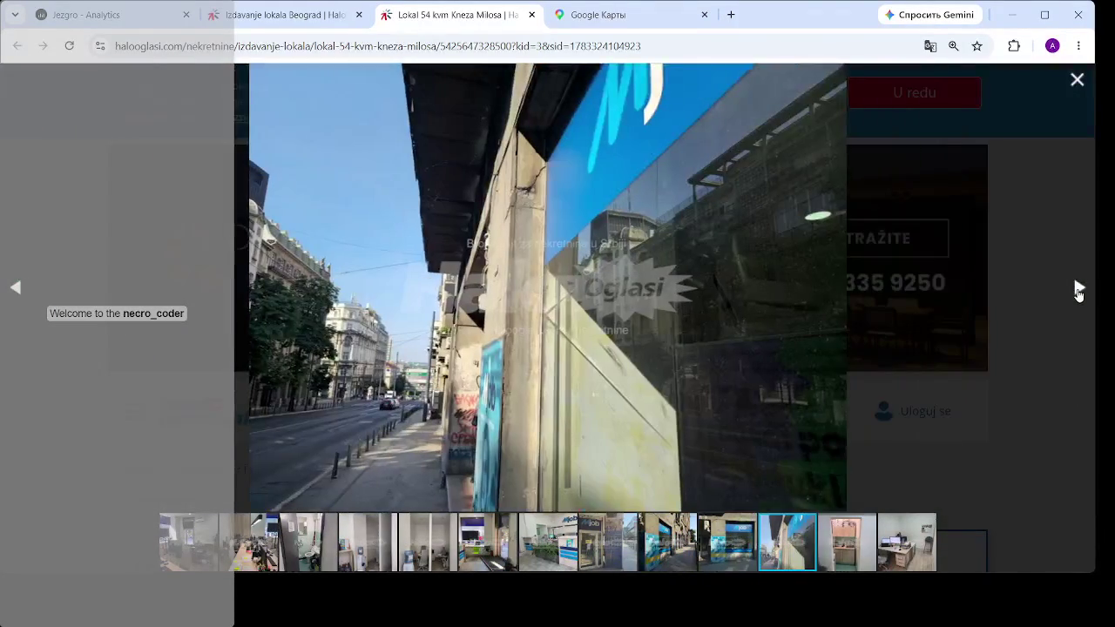
click(1079, 292)
click(1078, 291)
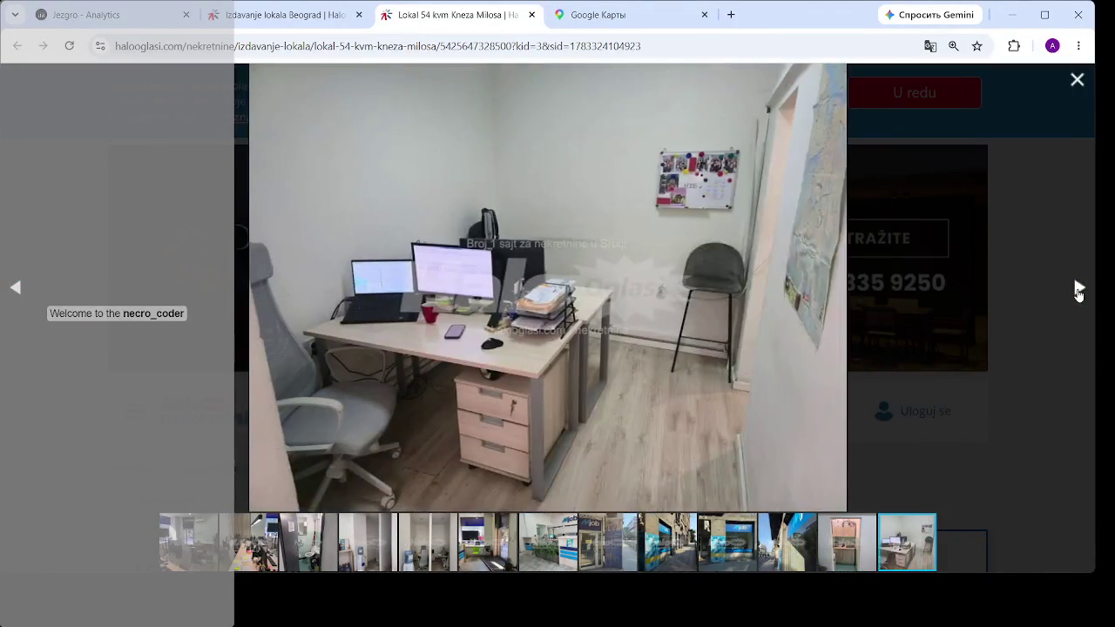
click(1078, 291)
click(1079, 291)
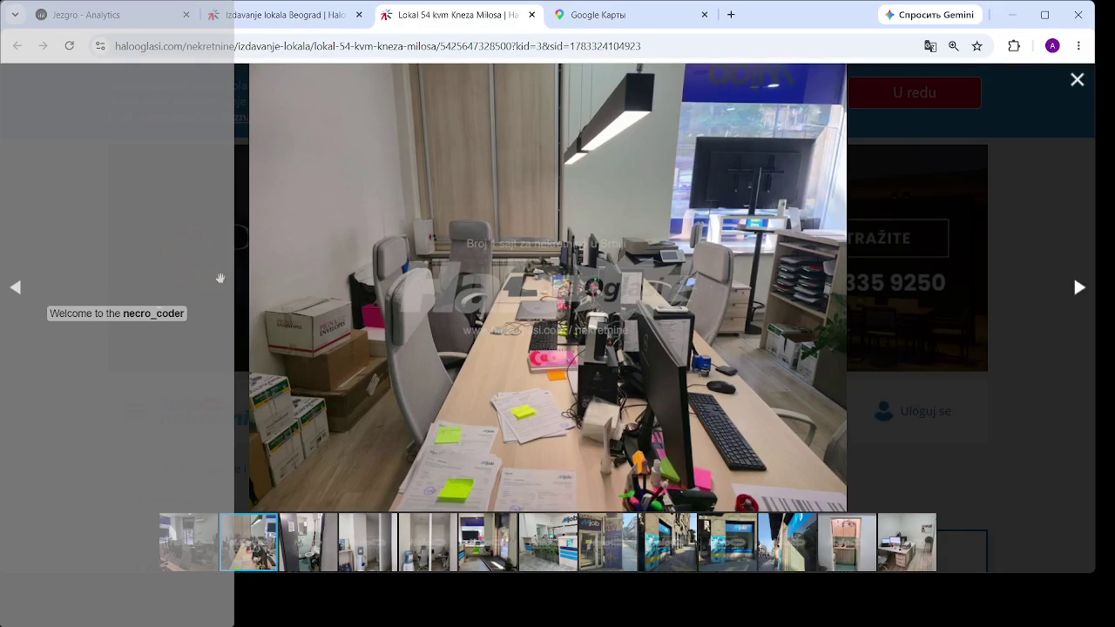
- Revisit the Mjob storefront and office photos, then close the gallery and the listing tab
click(20, 292)
click(19, 292)
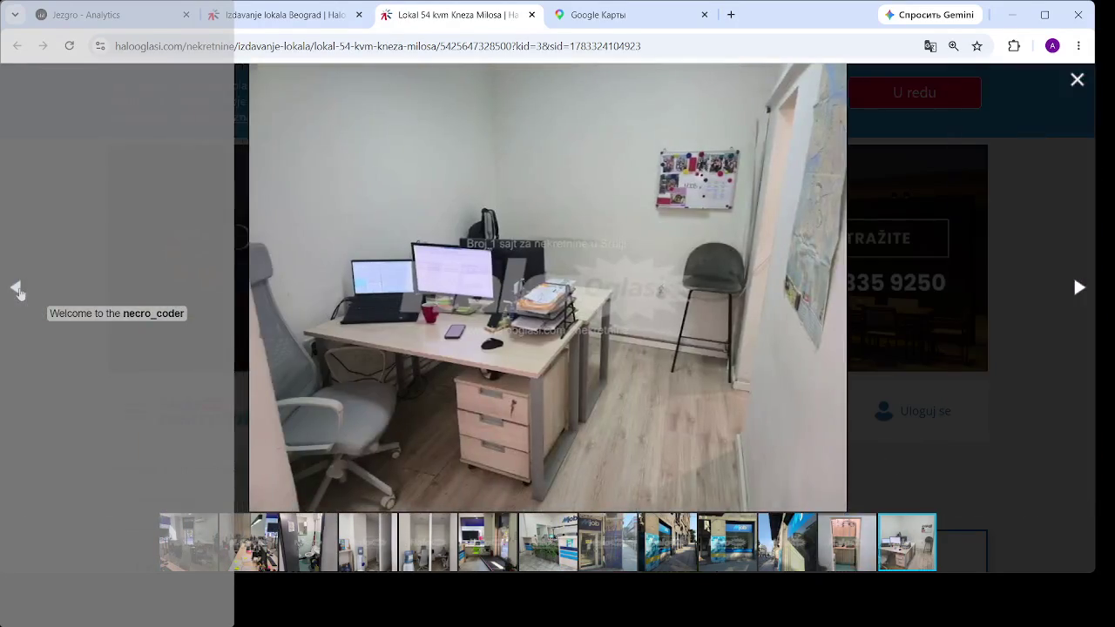
click(19, 292)
click(19, 292)
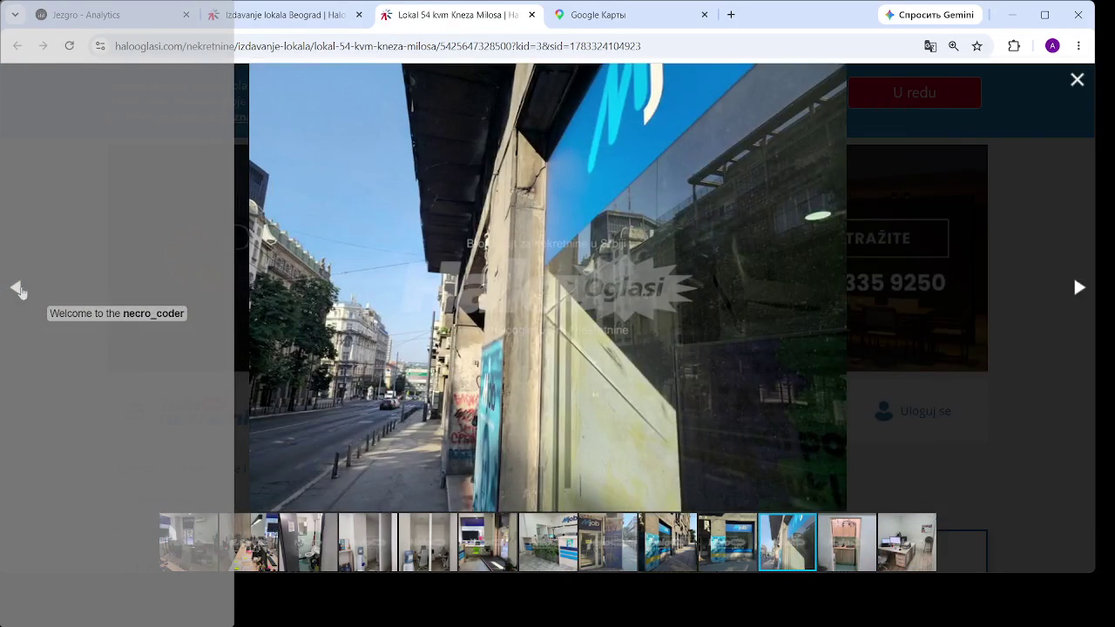
click(20, 290)
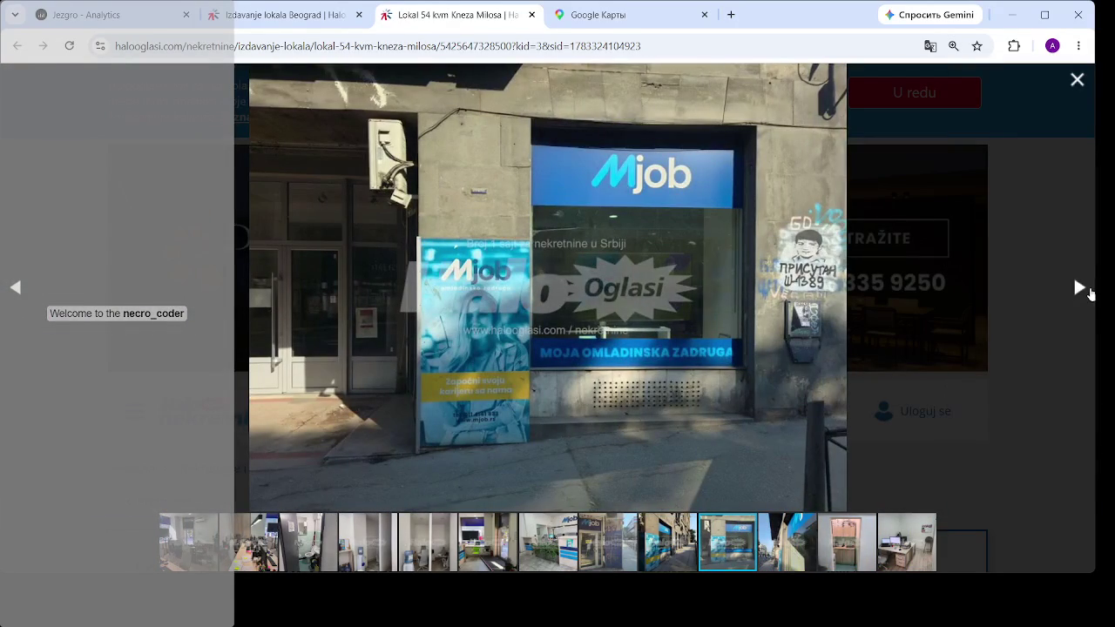
click(1087, 295)
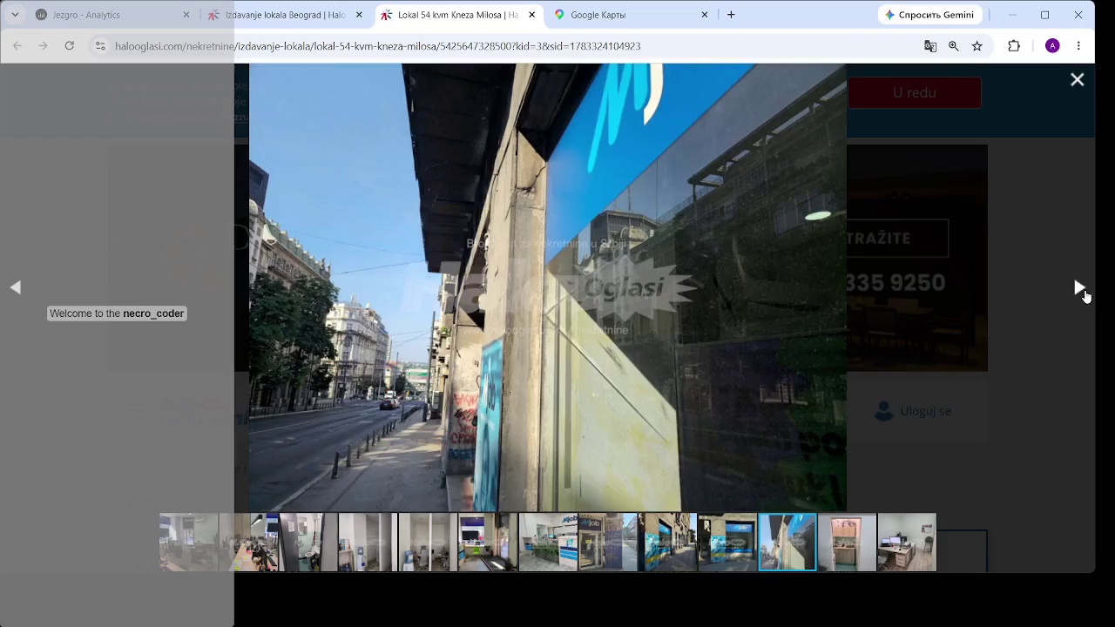
click(1084, 296)
click(1080, 289)
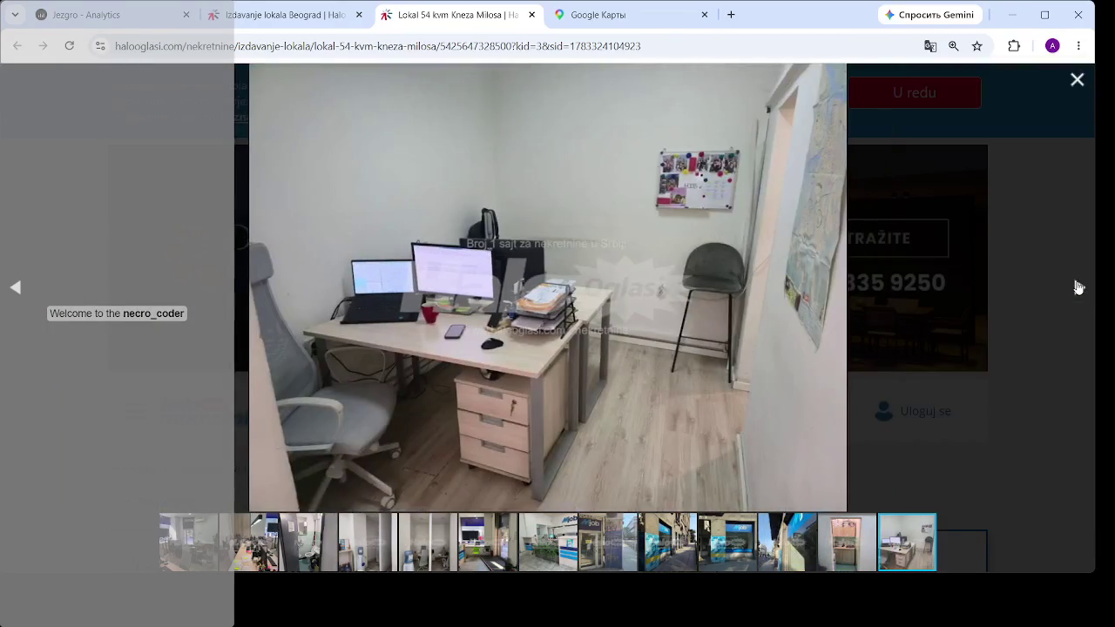
click(1079, 288)
click(1079, 287)
click(1079, 287)
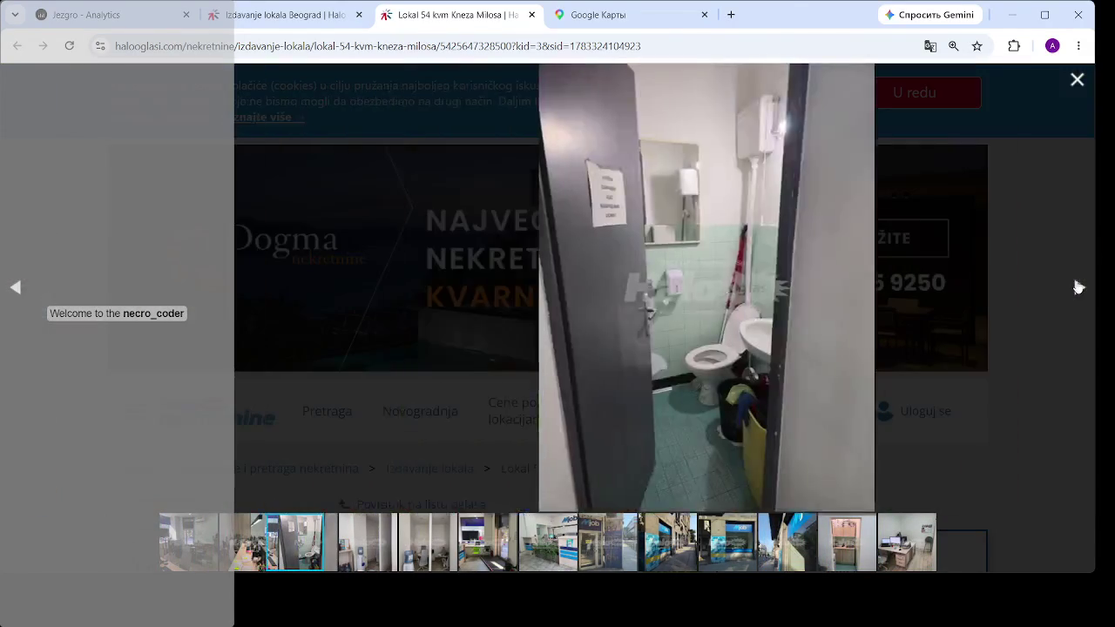
click(1079, 287)
click(1078, 288)
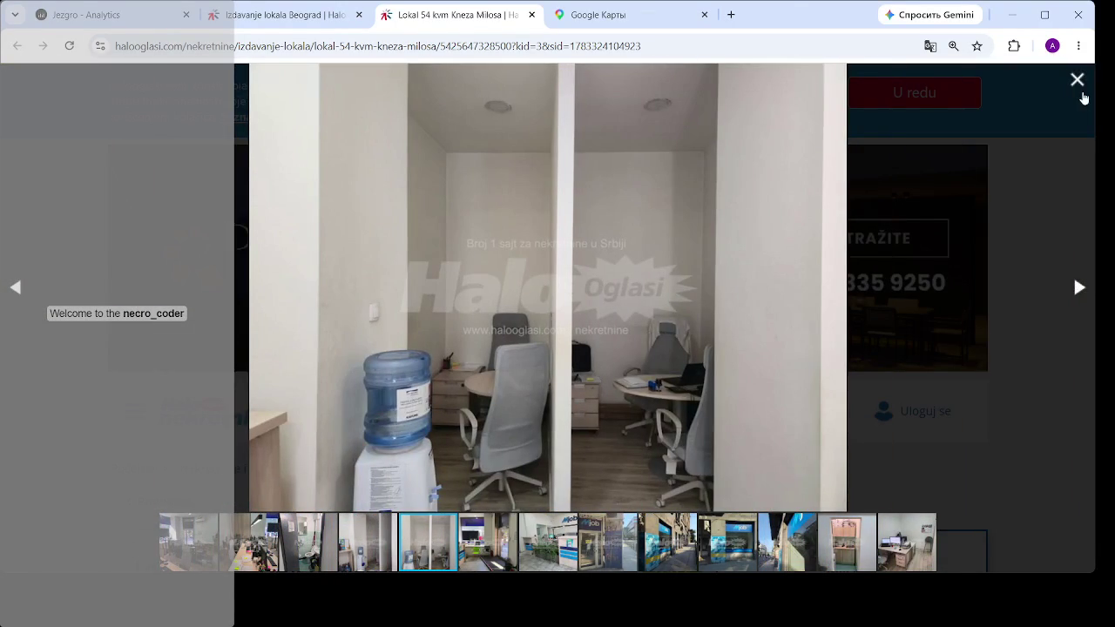
click(1077, 80)
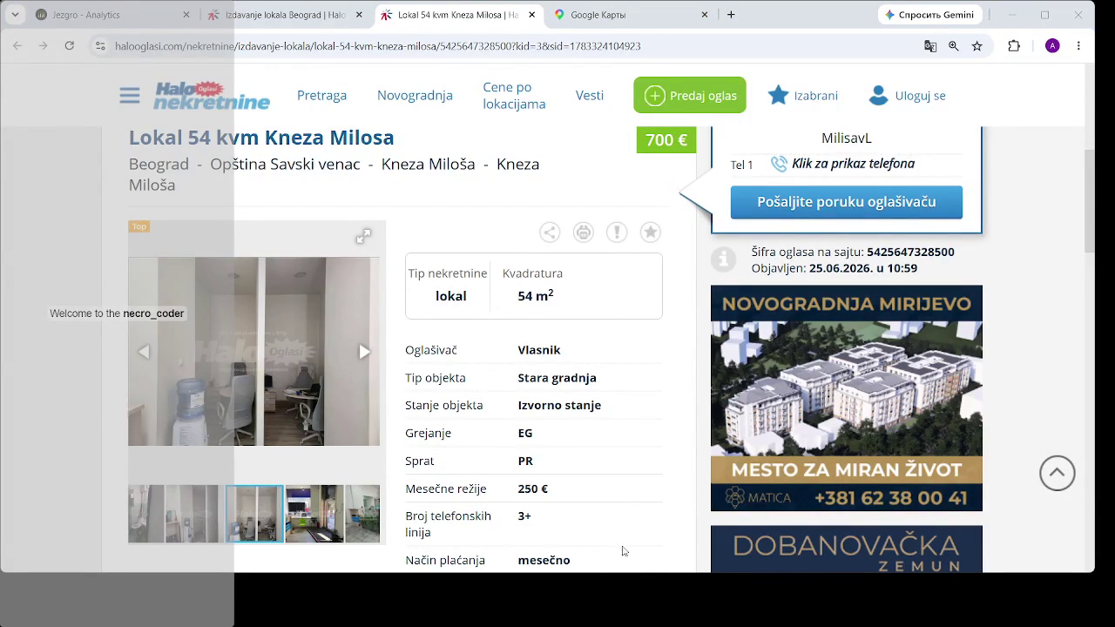
click(531, 15)
- Pan to Tašmajdan, preview nearby listings, and open the 650 € Lokal za izdavanje listing
mouse_move(528, 215)
mouse_down()
mouse_move(443, 496)
mouse_move(474, 482)
mouse_up()
click(298, 247)
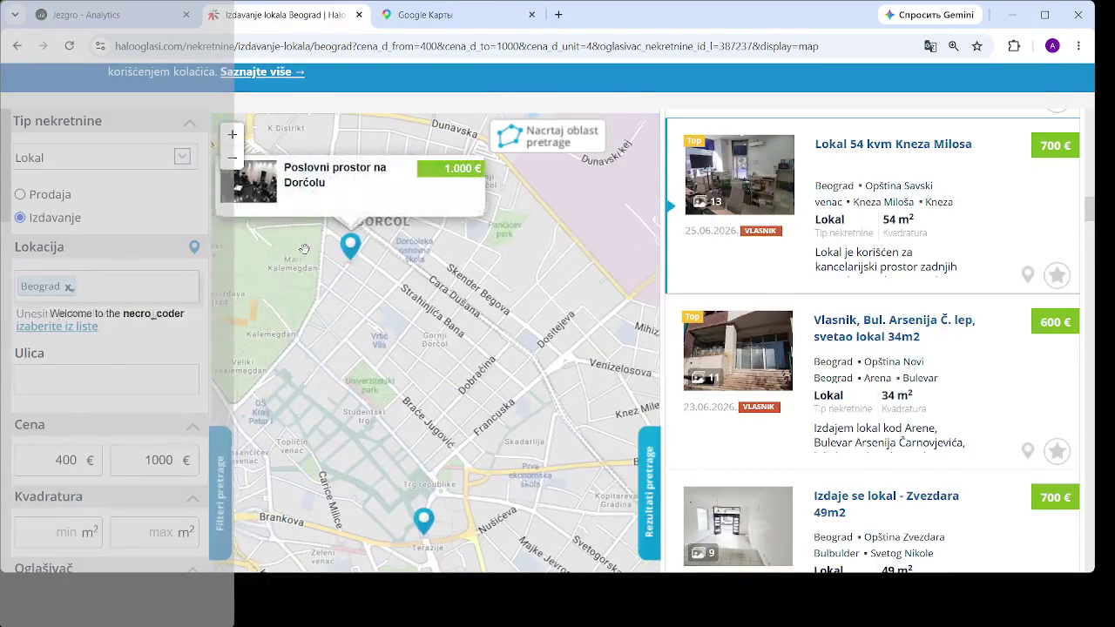
mouse_move(494, 382)
mouse_down()
mouse_move(411, 258)
mouse_move(358, 104)
mouse_up()
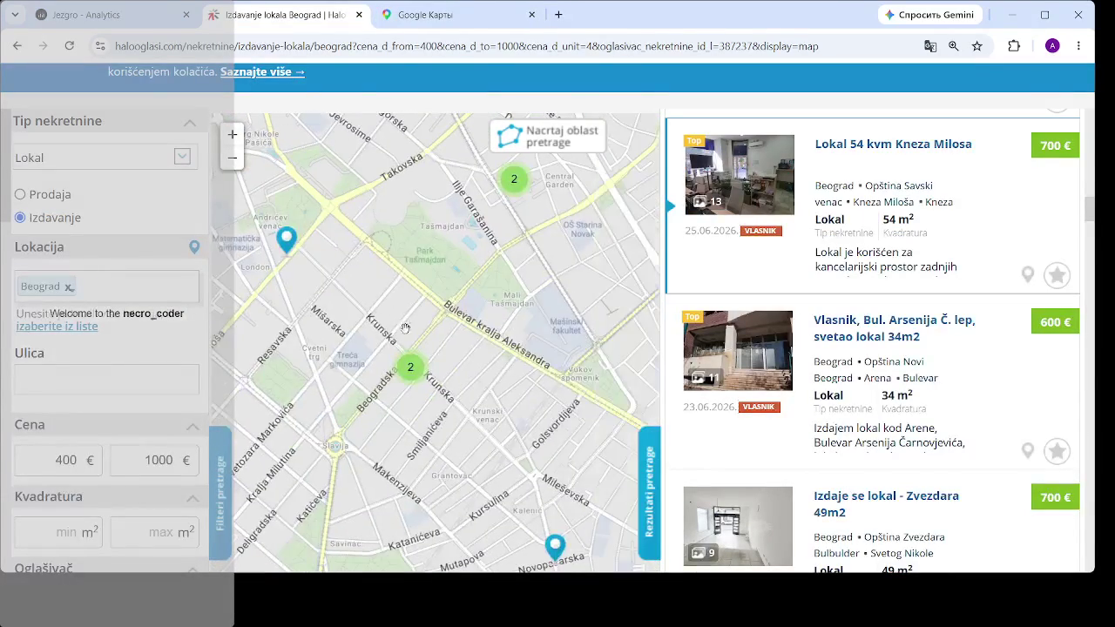
click(410, 367)
click(385, 409)
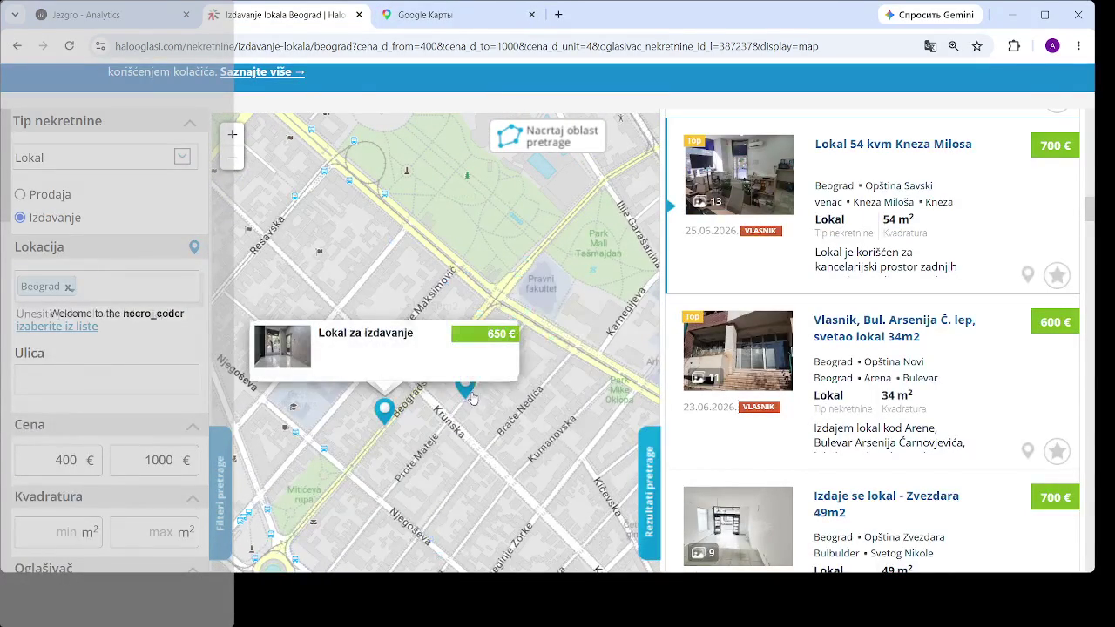
click(466, 385)
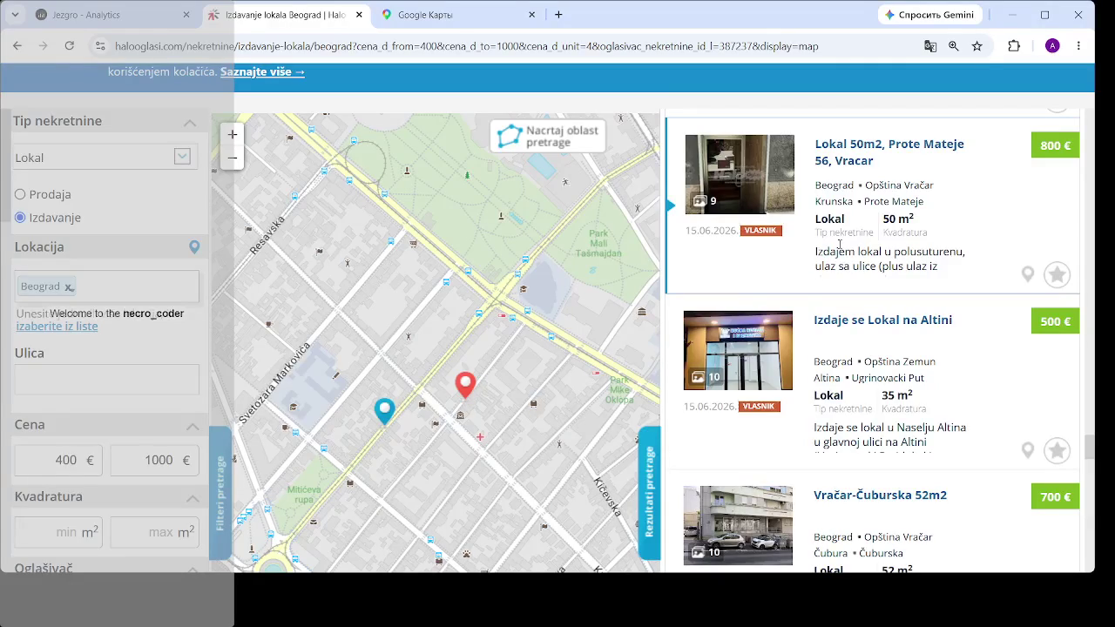
click(390, 411)
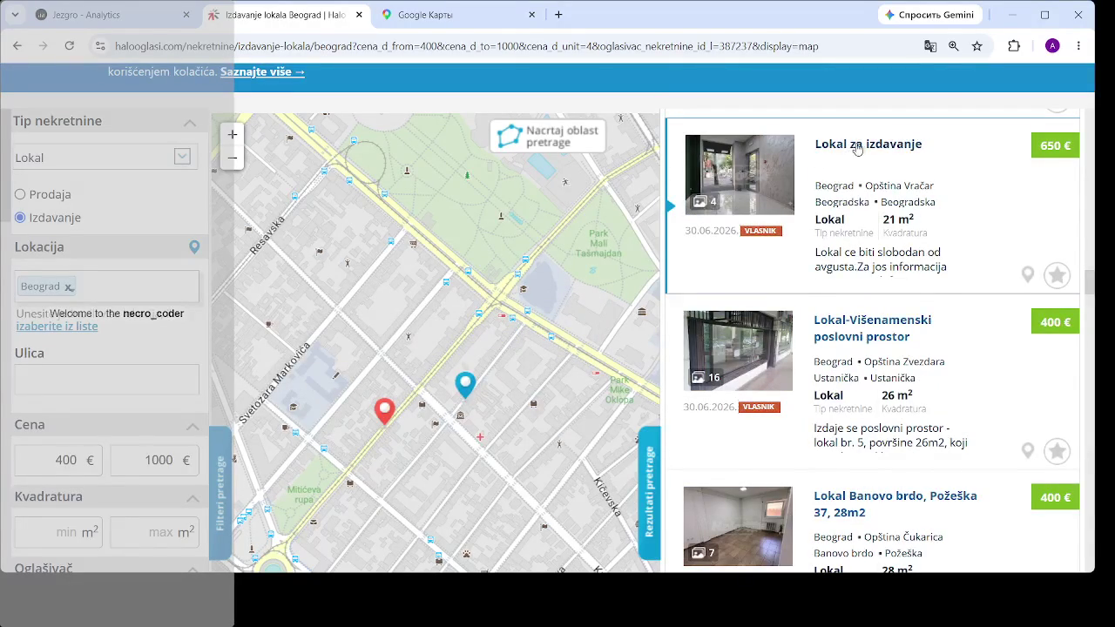
click(867, 148)
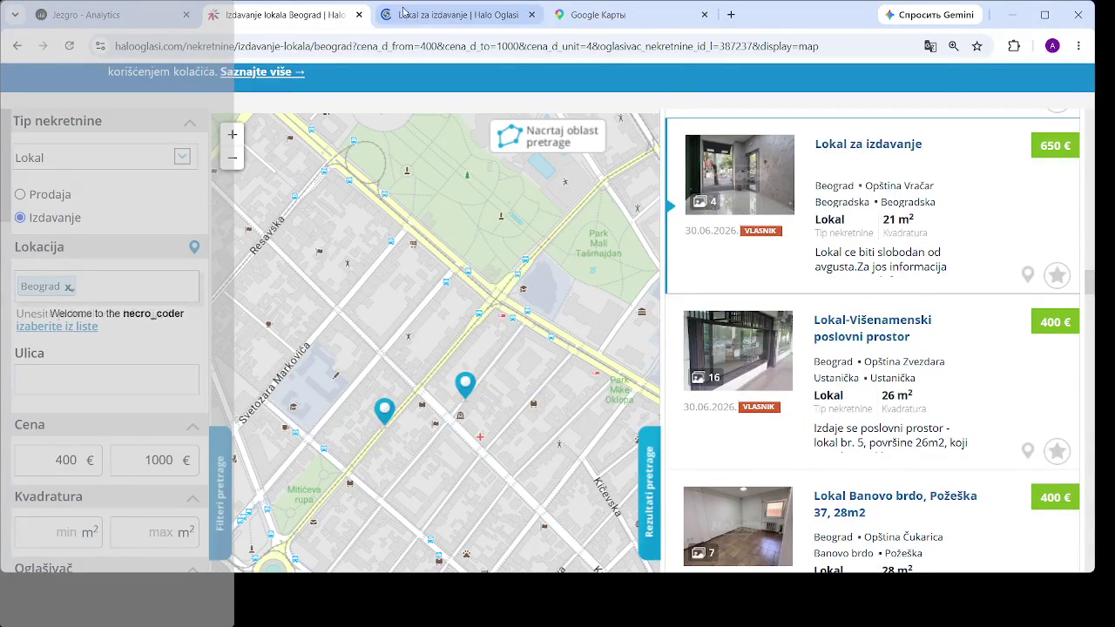
- View all four photos of the 21 m² Beogradska shop full-screen, then close the gallery
scroll(573, 447, down, 5)
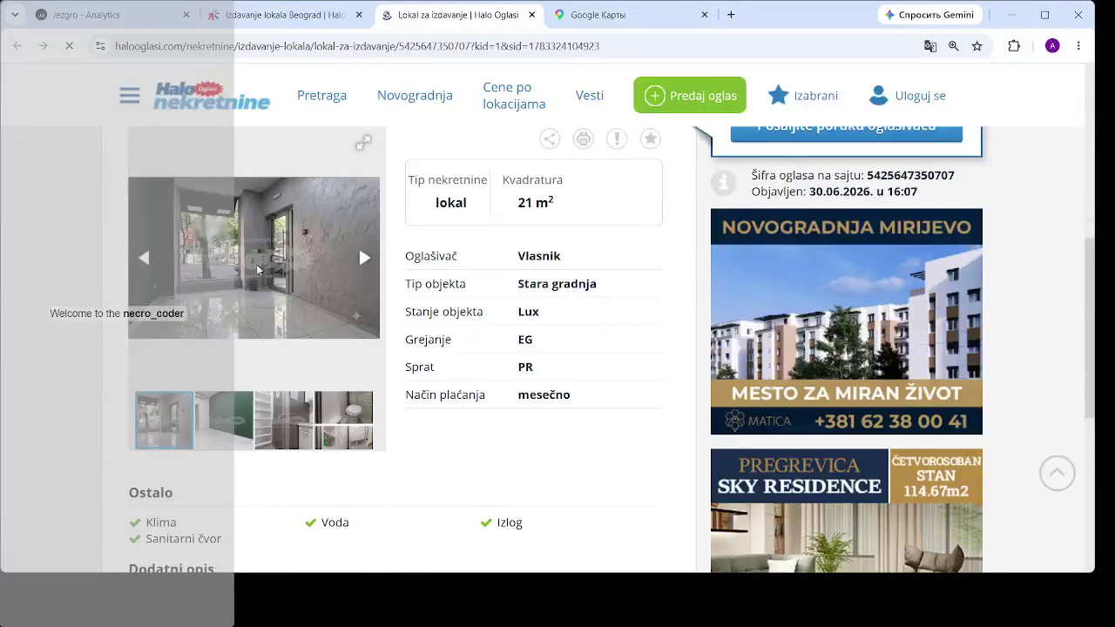
click(358, 244)
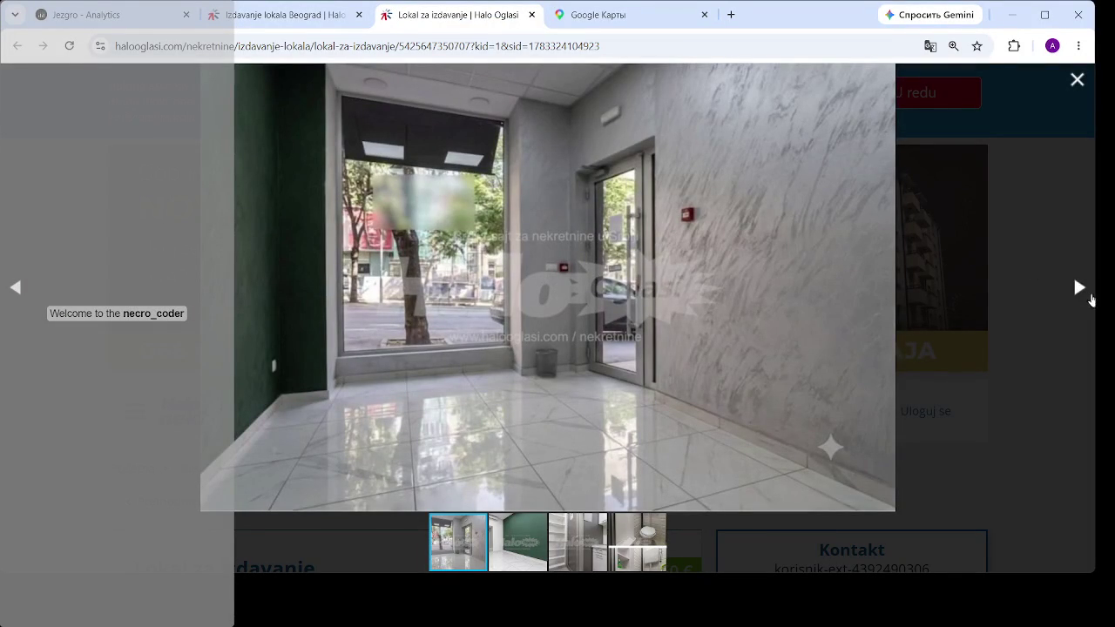
click(1089, 299)
click(1089, 296)
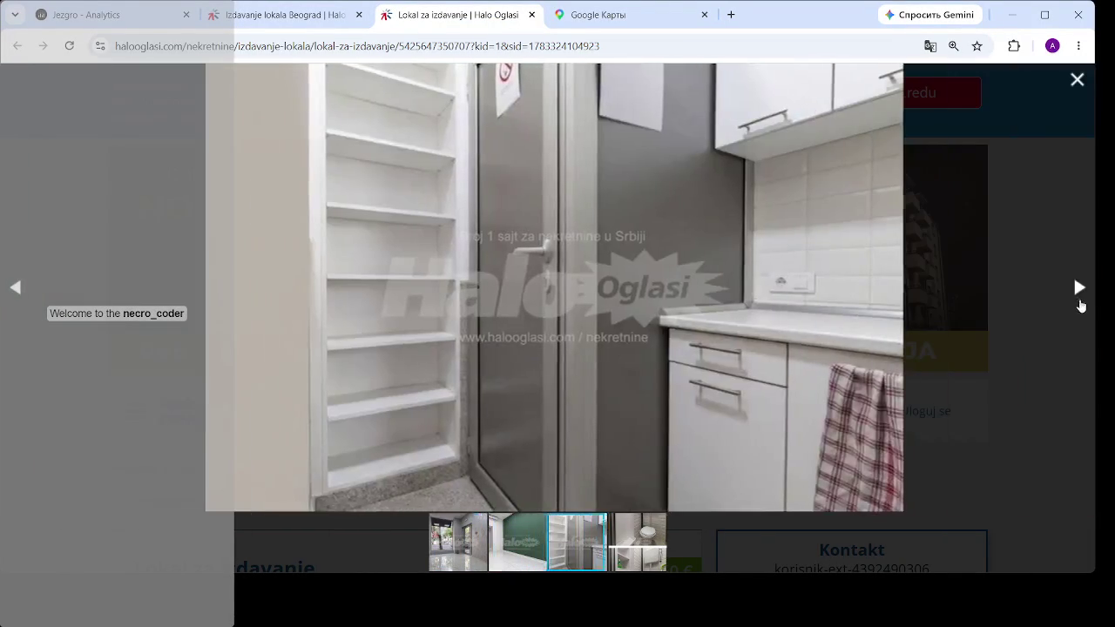
click(1085, 291)
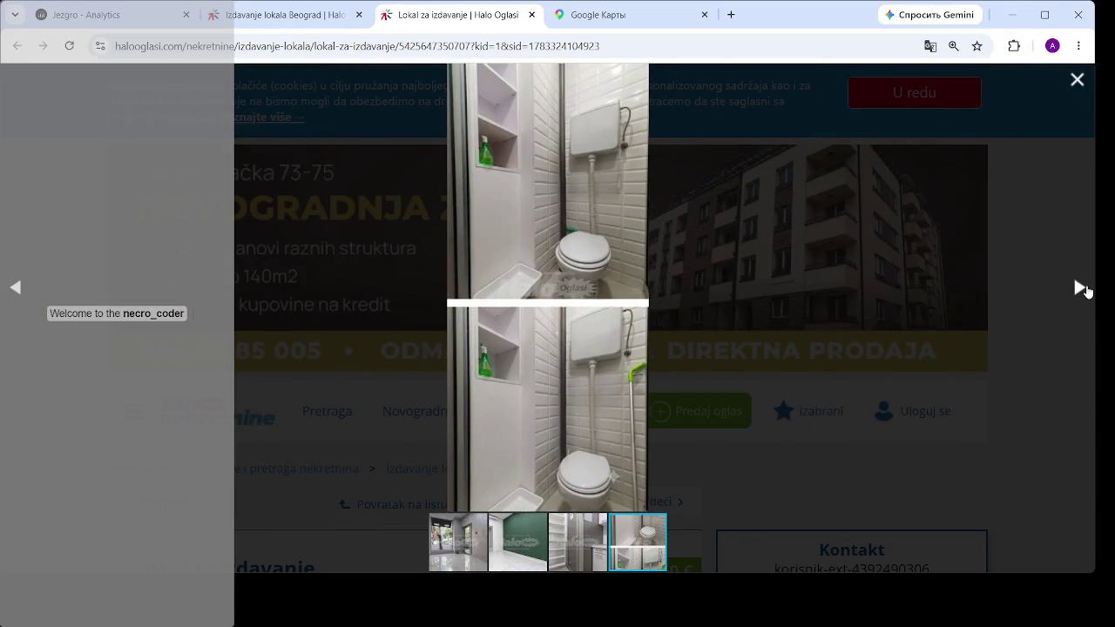
click(1086, 291)
drag(1085, 95, 1022, 106)
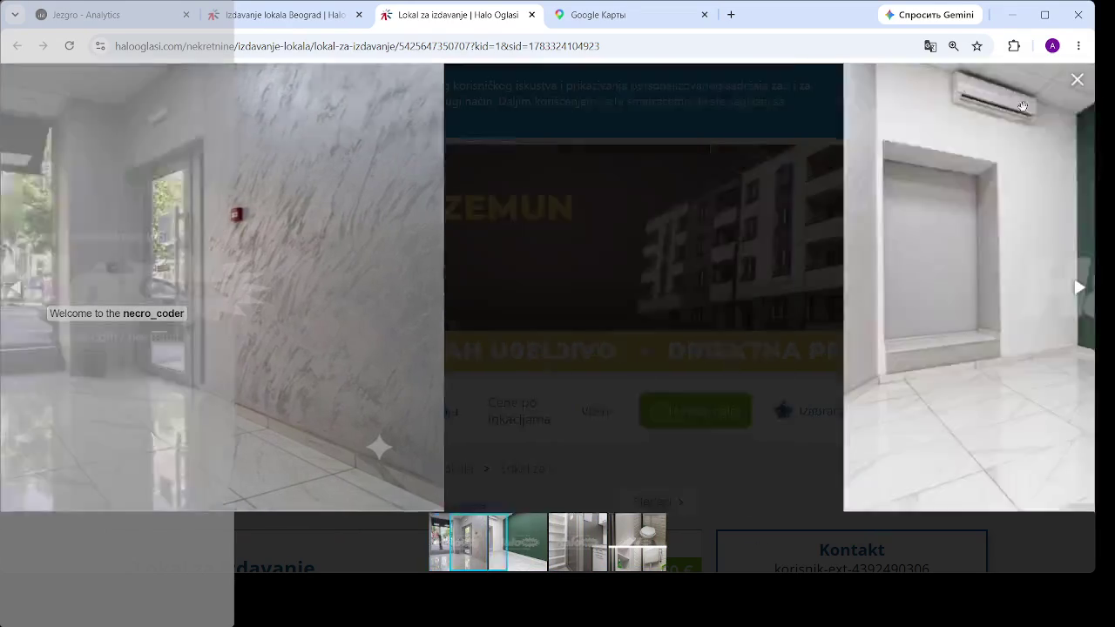
click(1076, 79)
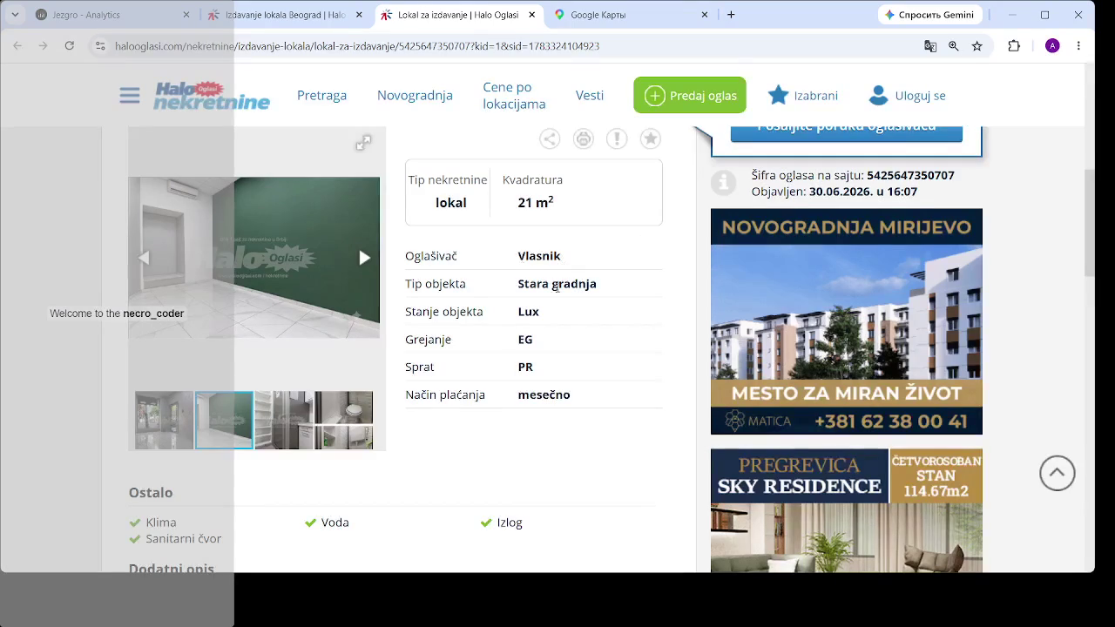
scroll(518, 257, down, 5)
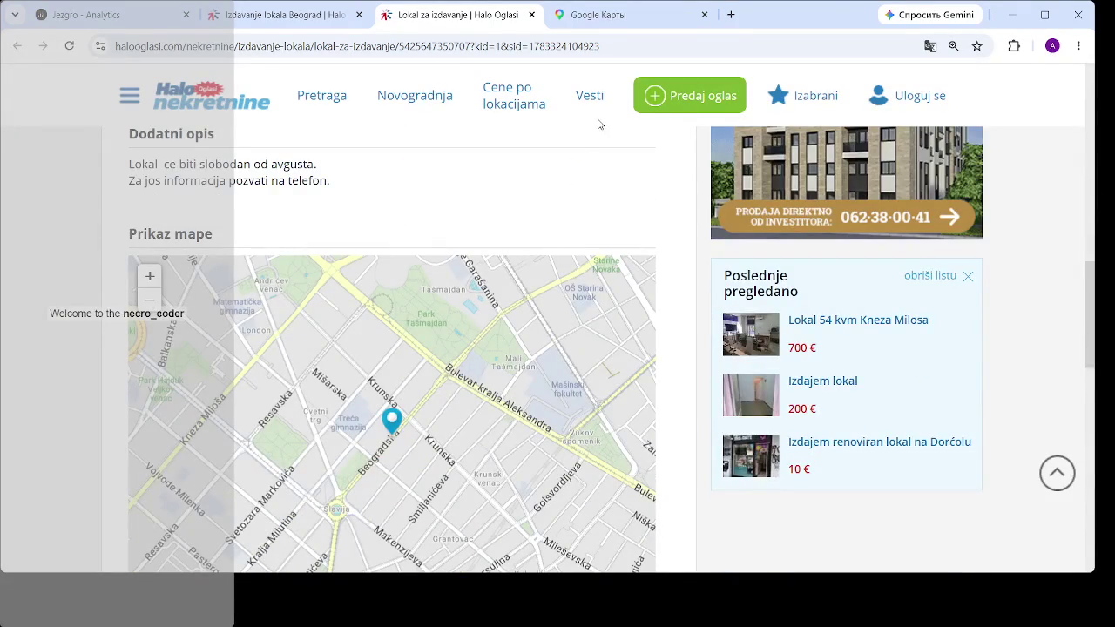
scroll(392, 238, up, 3)
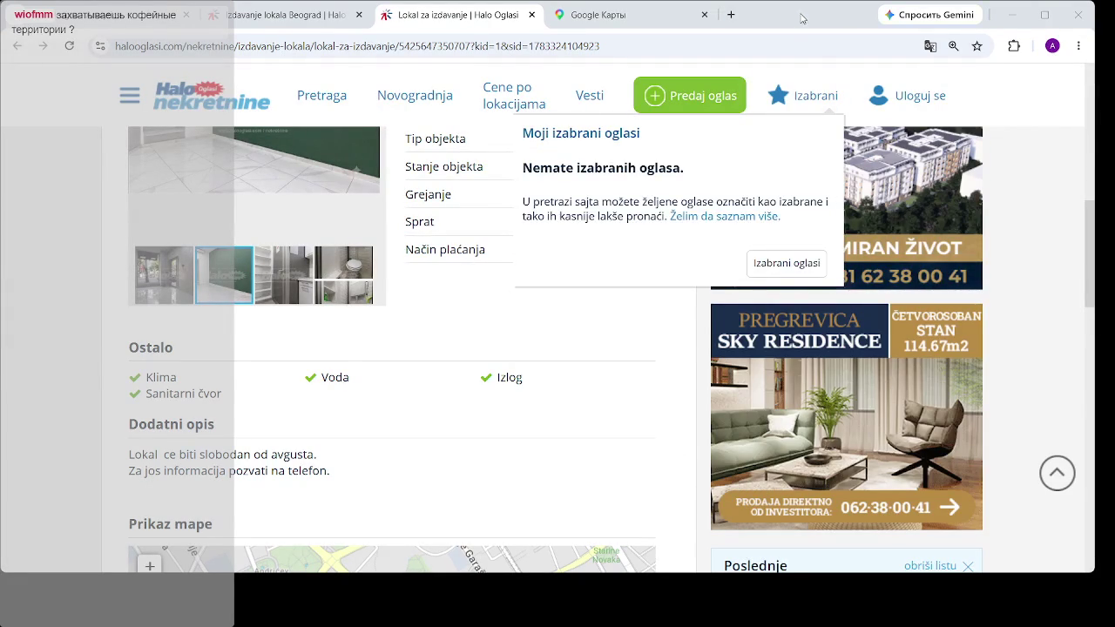
- Check the 21 m² shop's map location, cycle its gallery and view the first photo enlarged
scroll(627, 322, down, 3)
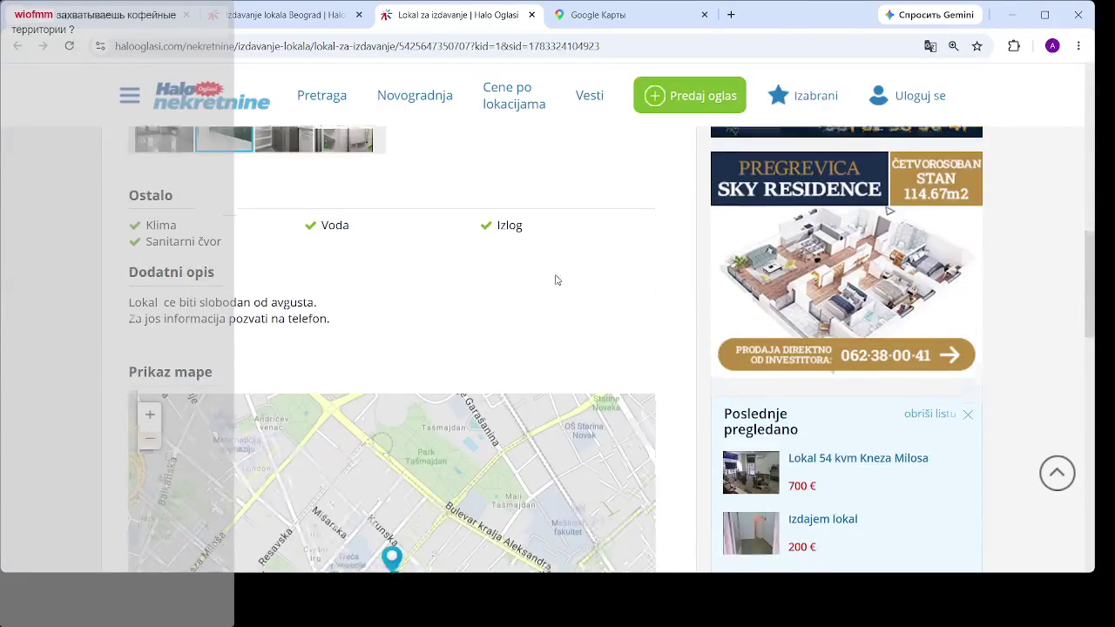
scroll(557, 282, down, 1)
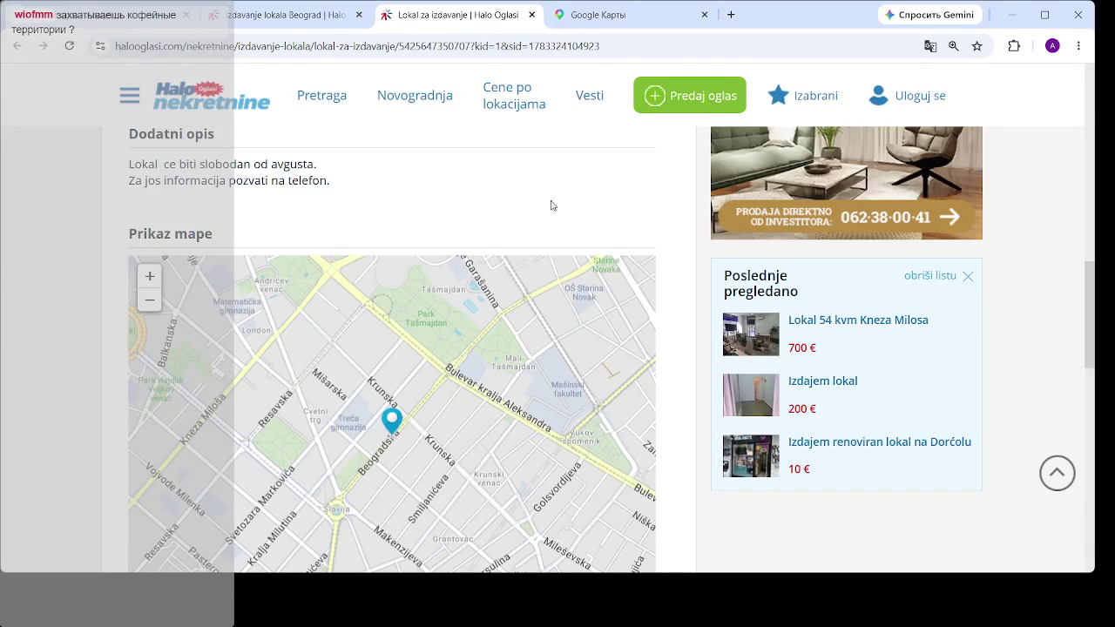
scroll(553, 205, up, 3)
scroll(507, 172, up, 4)
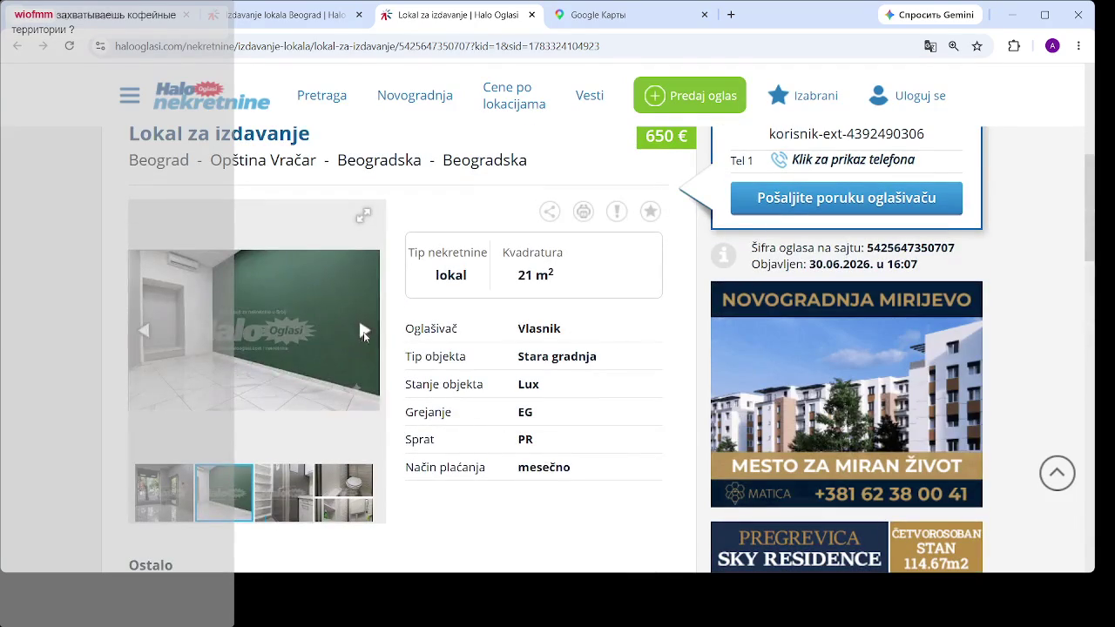
click(365, 332)
click(364, 332)
click(364, 332)
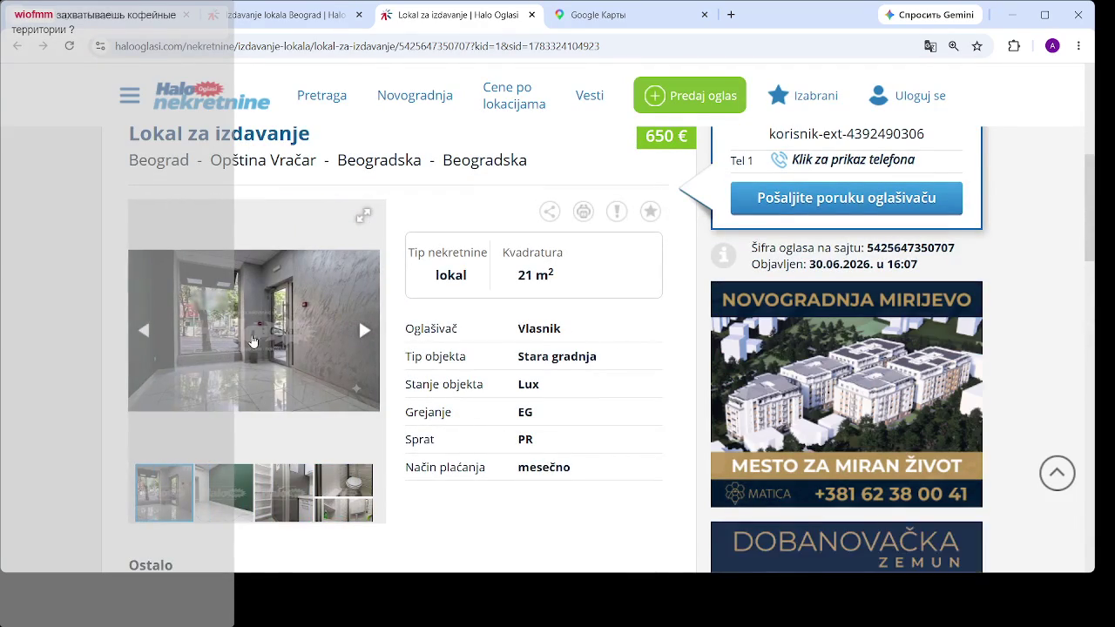
click(253, 342)
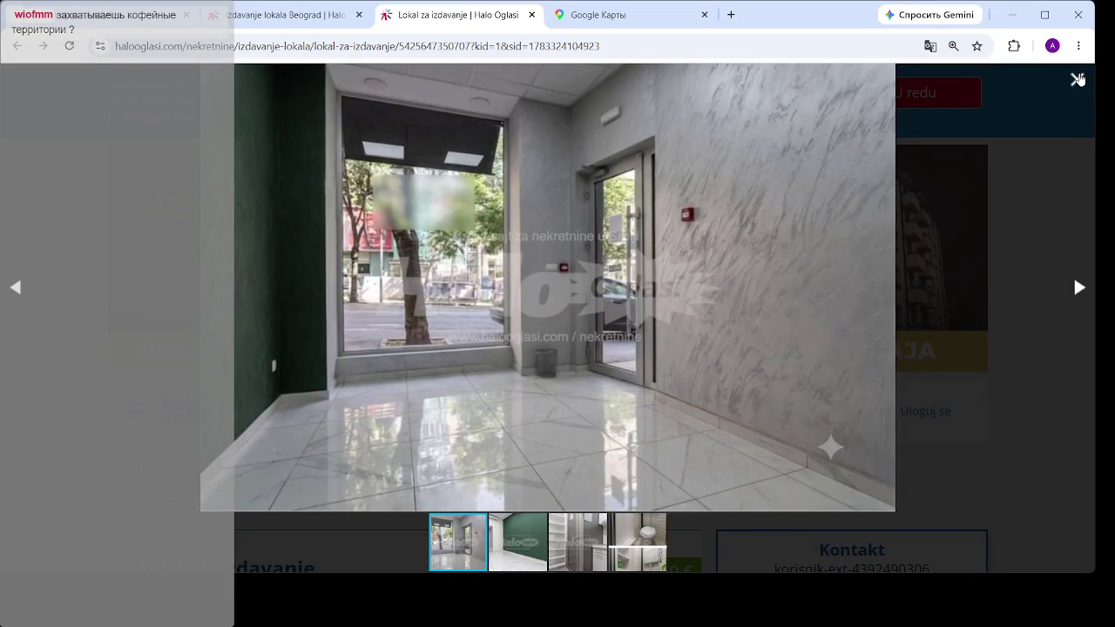
click(1078, 79)
- View the shop's shelves and toilet photos full-screen again, then close the viewer
scroll(655, 217, down, 5)
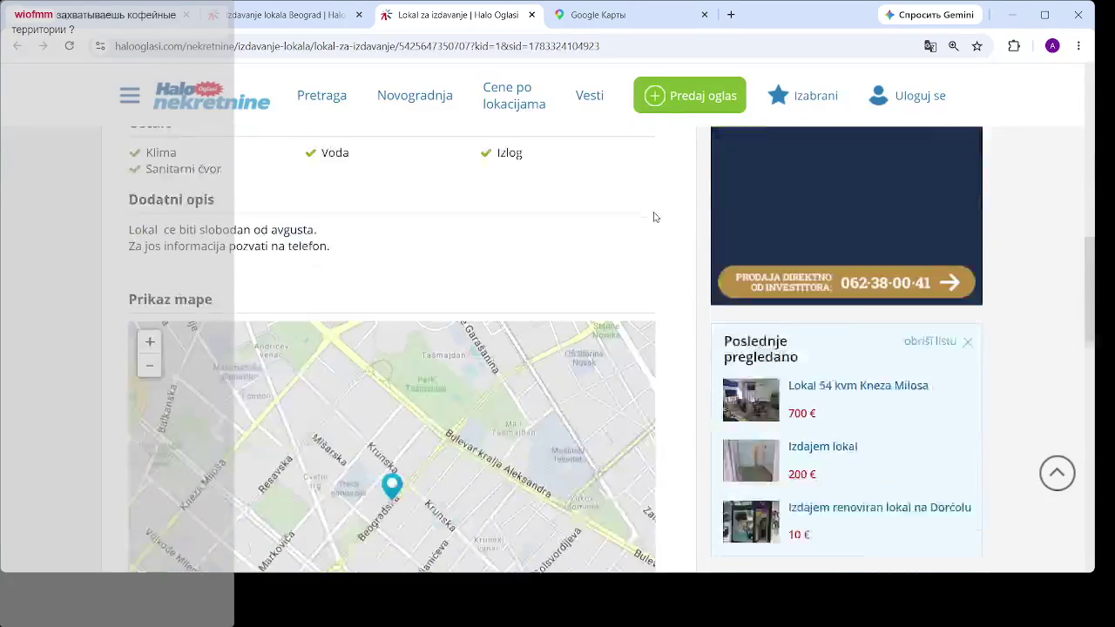
scroll(844, 417, down, 2)
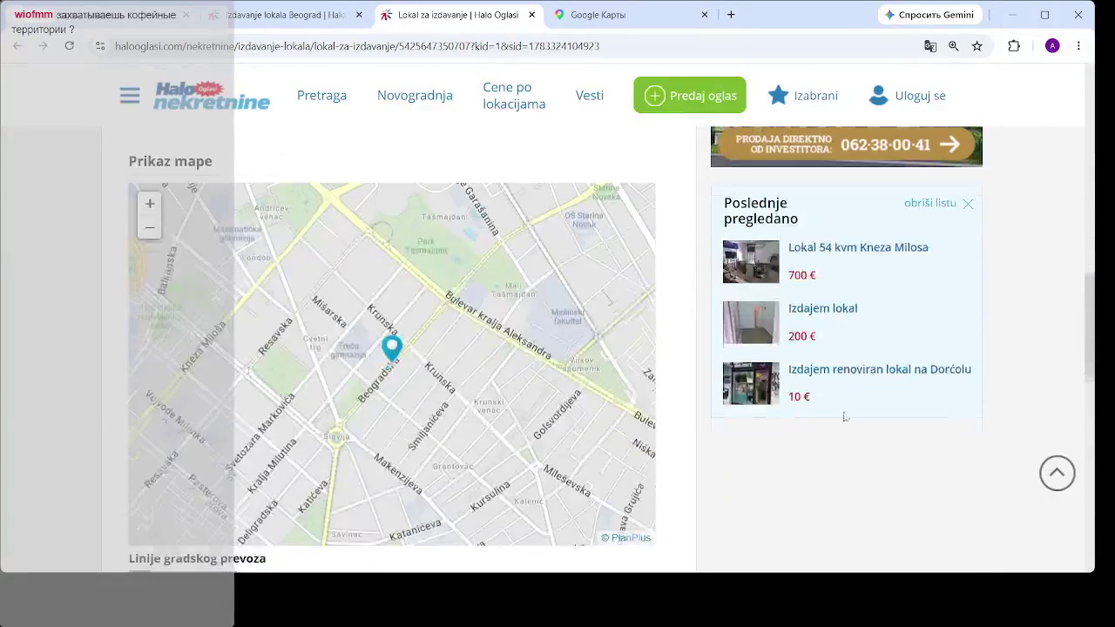
scroll(405, 338, up, 4)
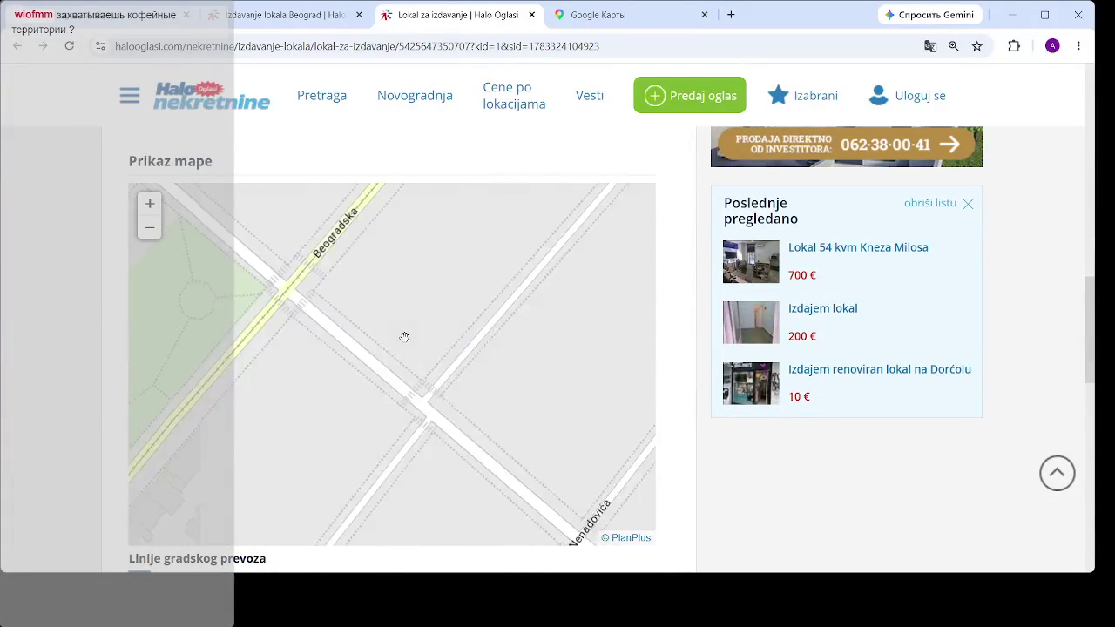
scroll(405, 337, down, 5)
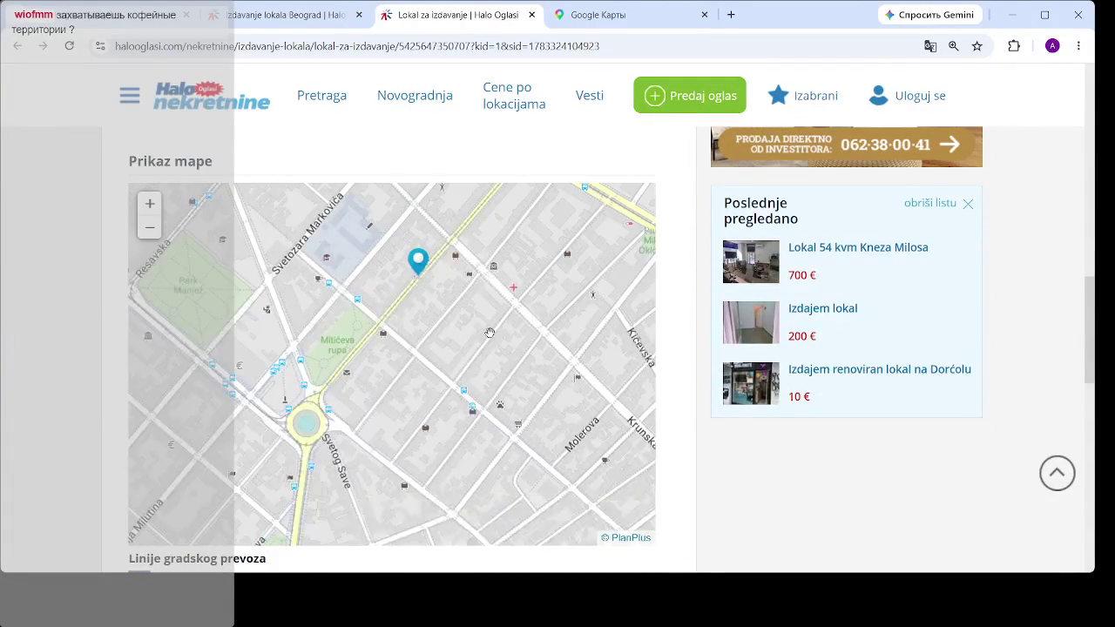
scroll(489, 332, down, 1)
scroll(698, 302, up, 6)
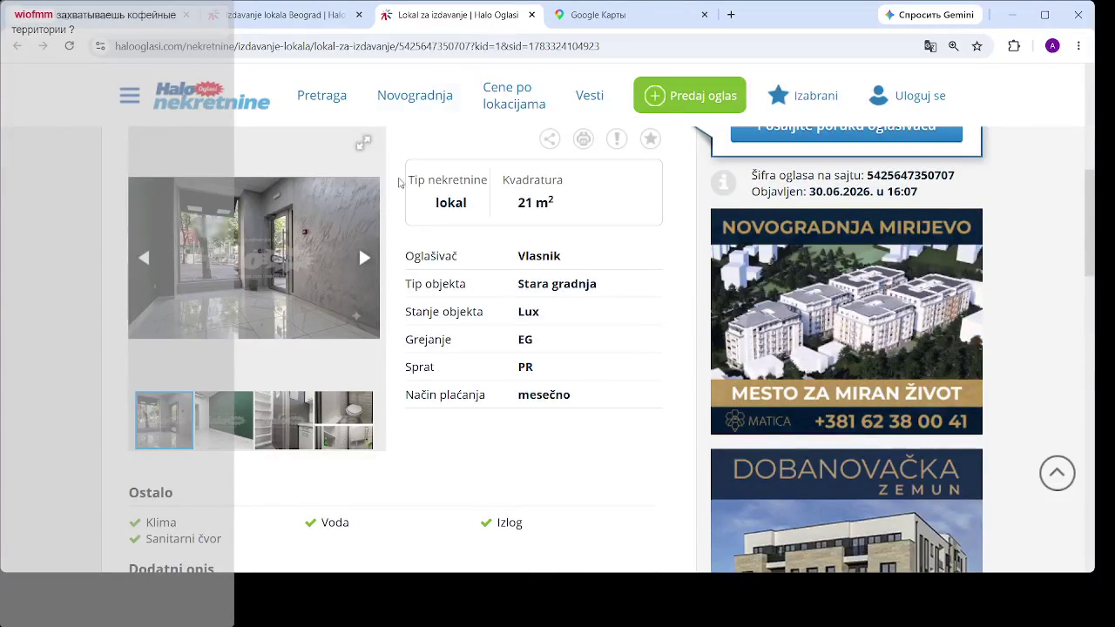
click(364, 261)
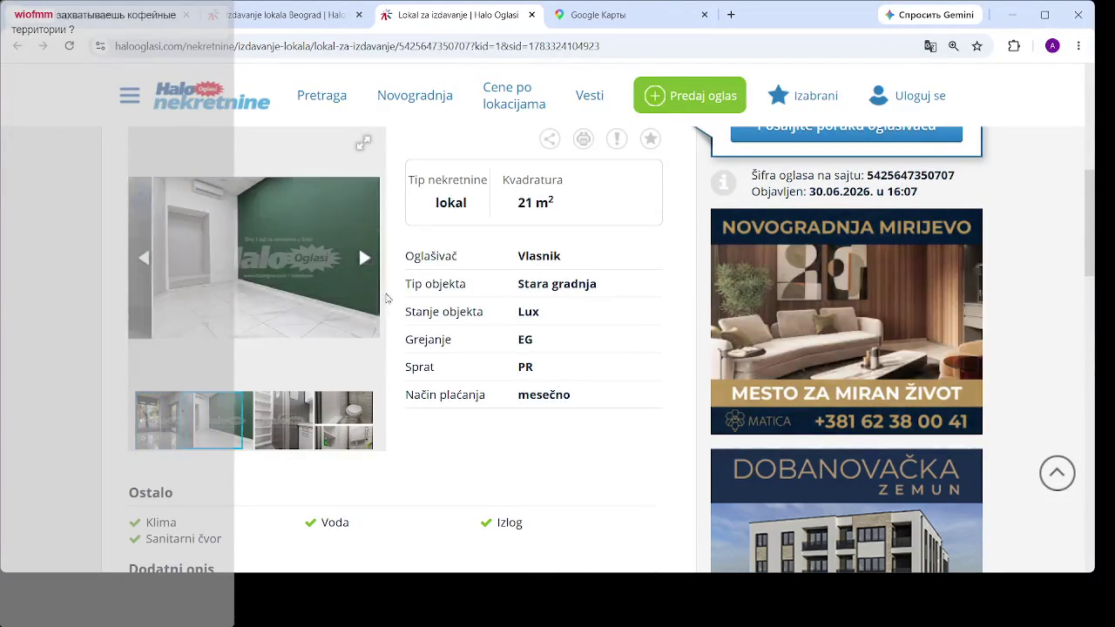
click(365, 261)
click(287, 257)
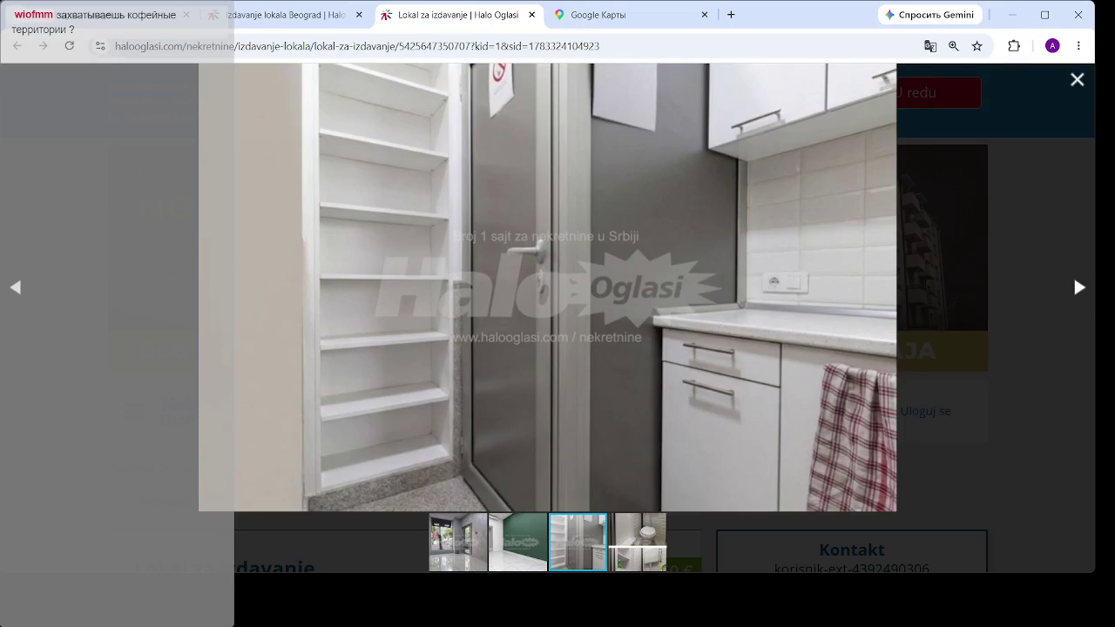
click(1080, 290)
click(1080, 290)
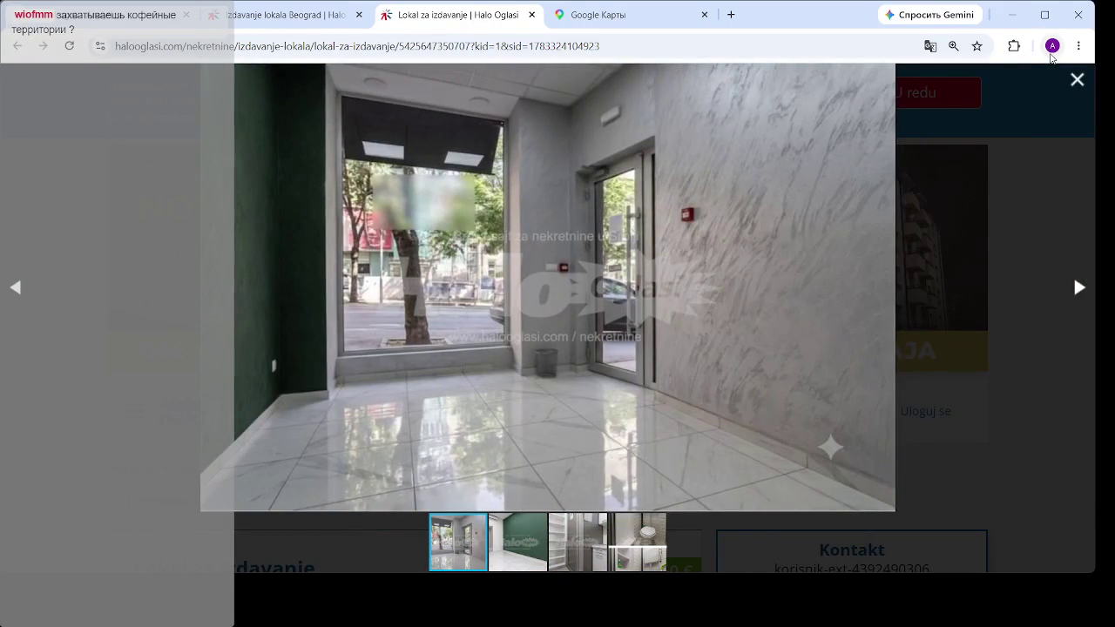
click(1077, 79)
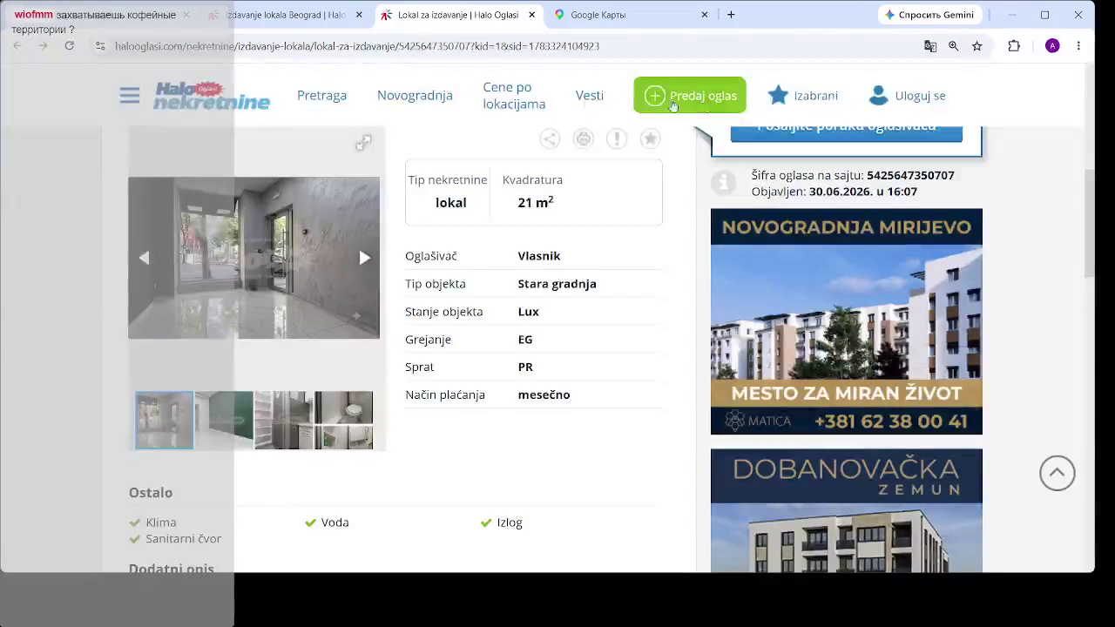
- Open the Prote Mateje 56 shop from its map pin in a background tab, then return to the 21 m² listing
click(288, 15)
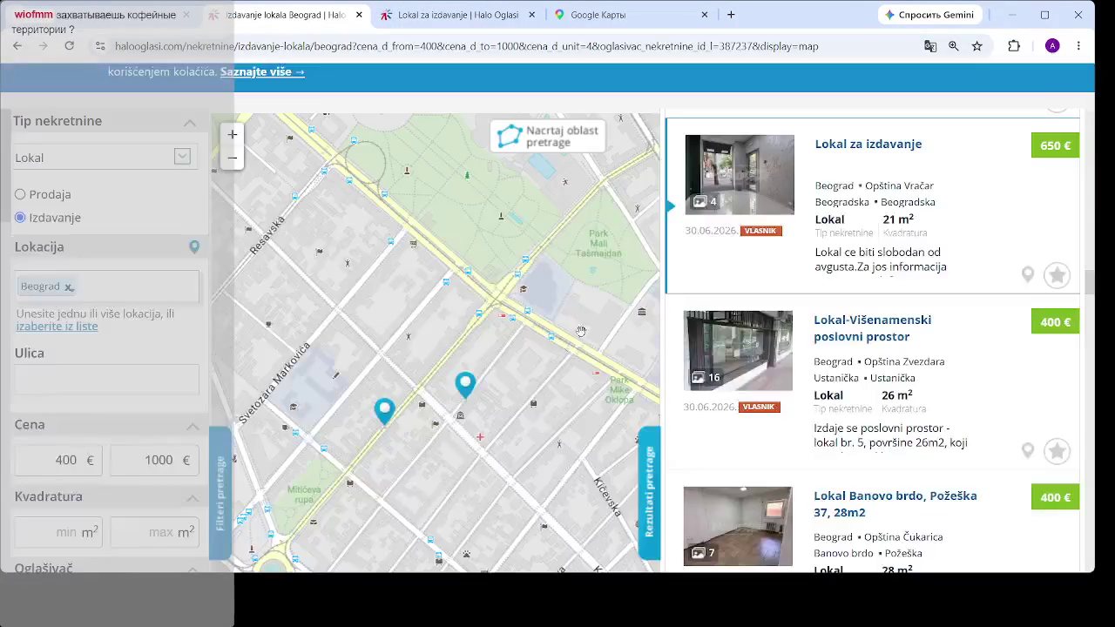
click(454, 270)
scroll(461, 357, up, 1)
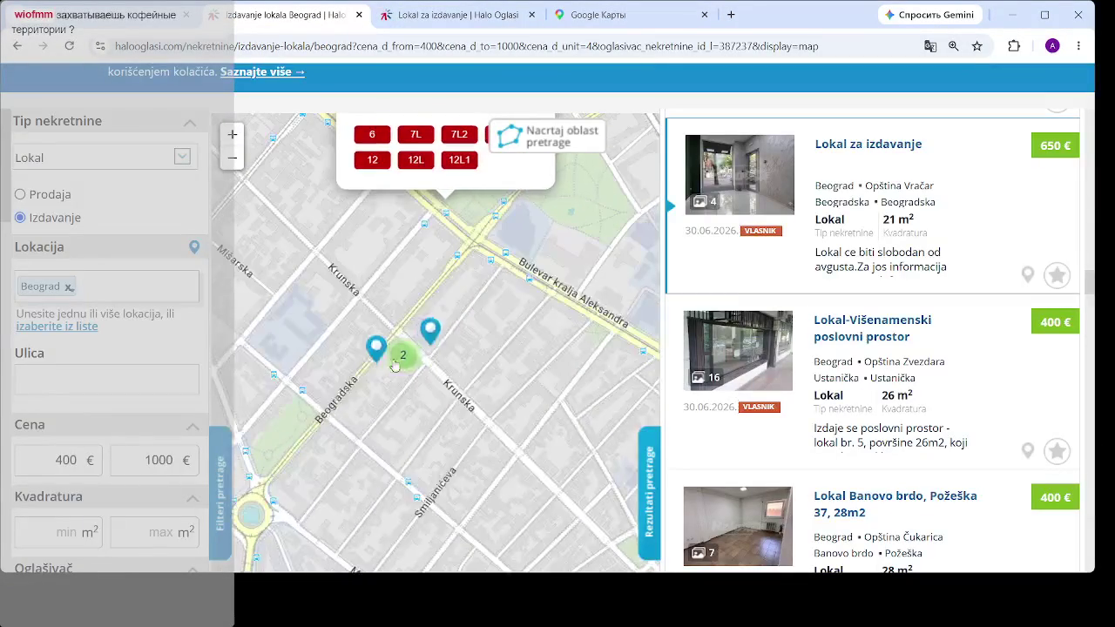
click(443, 328)
click(443, 329)
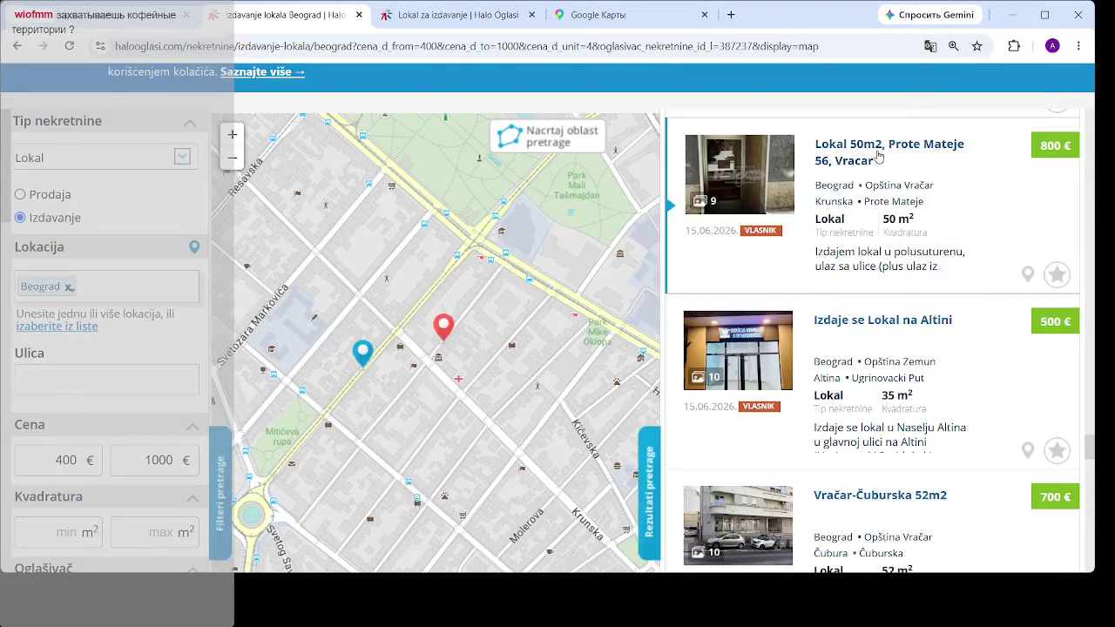
middle_click(828, 148)
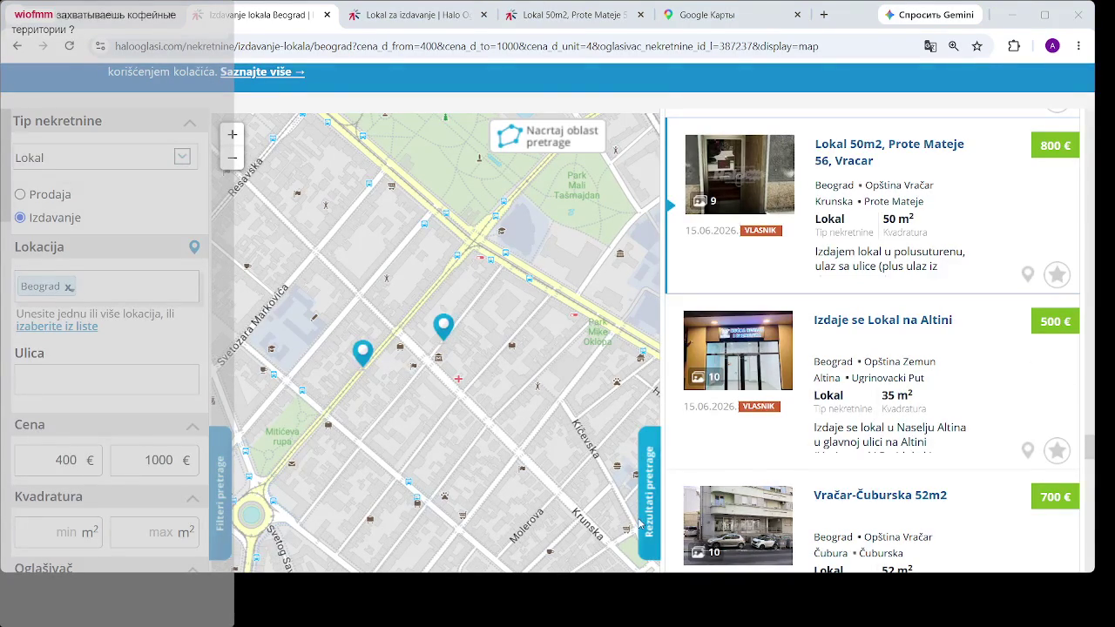
click(414, 14)
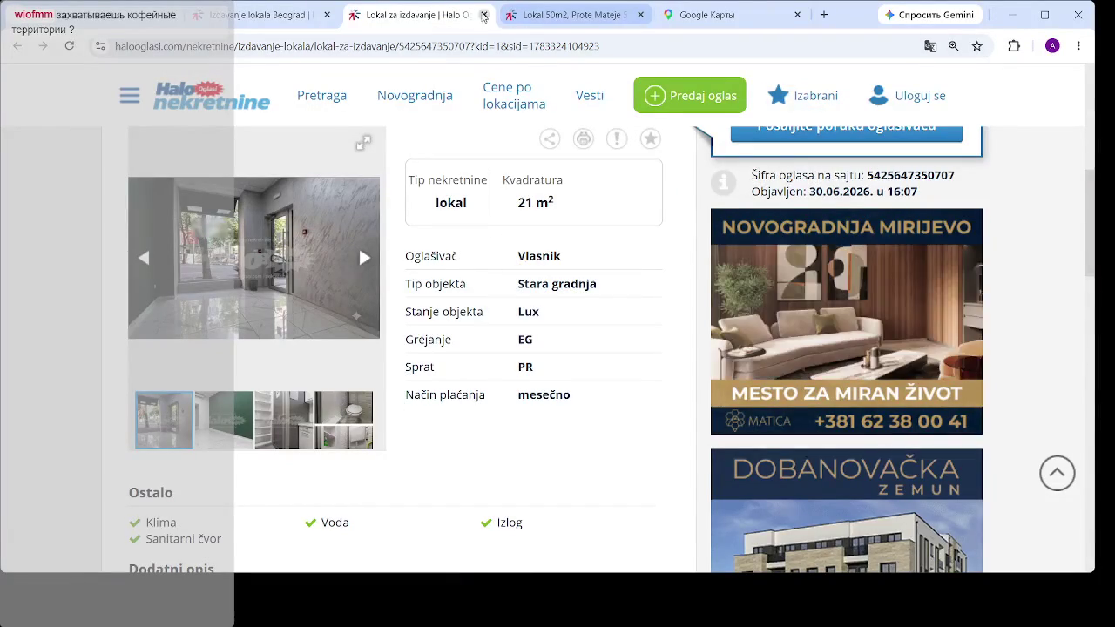
- Close the 21 m² tab and browse the Prote Mateje shop's photos, including full-screen
click(484, 15)
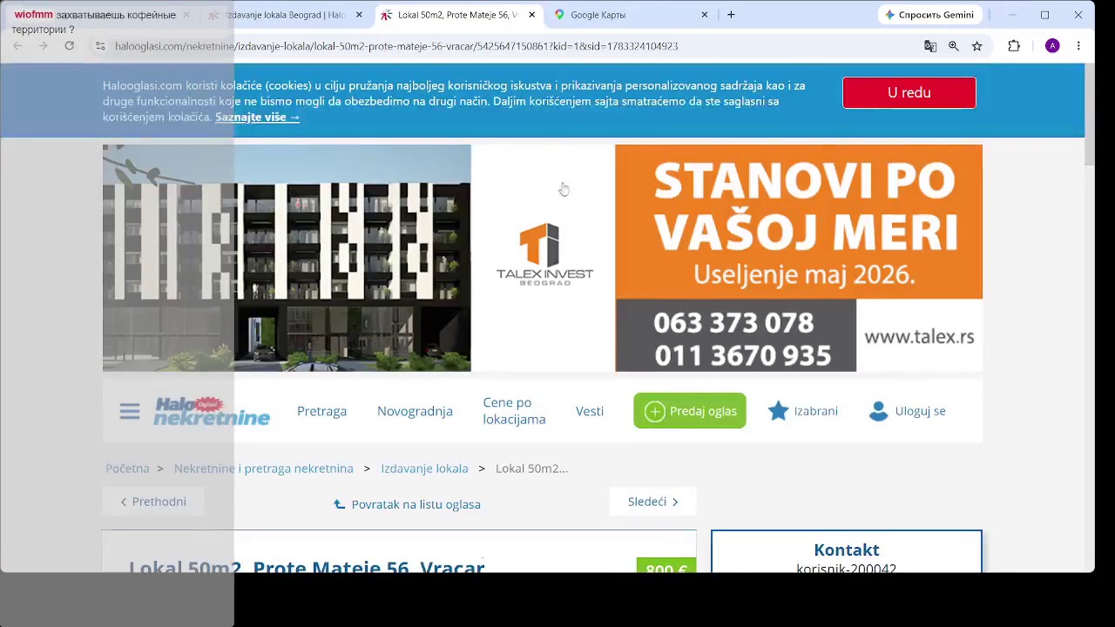
scroll(391, 357, down, 4)
click(362, 403)
scroll(362, 403, down, 2)
click(365, 256)
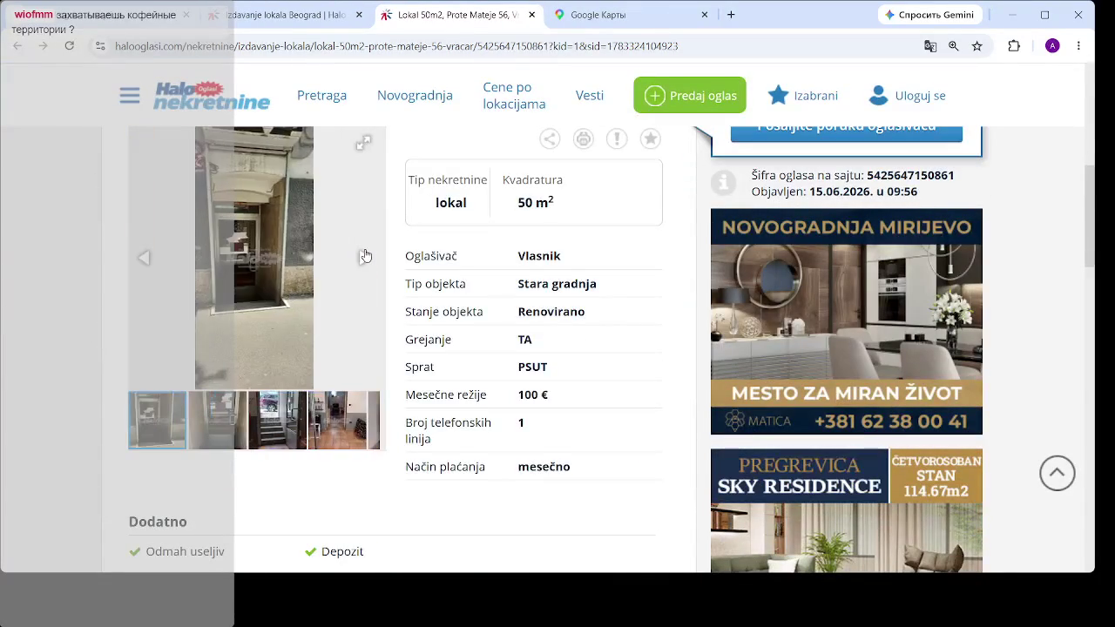
click(288, 263)
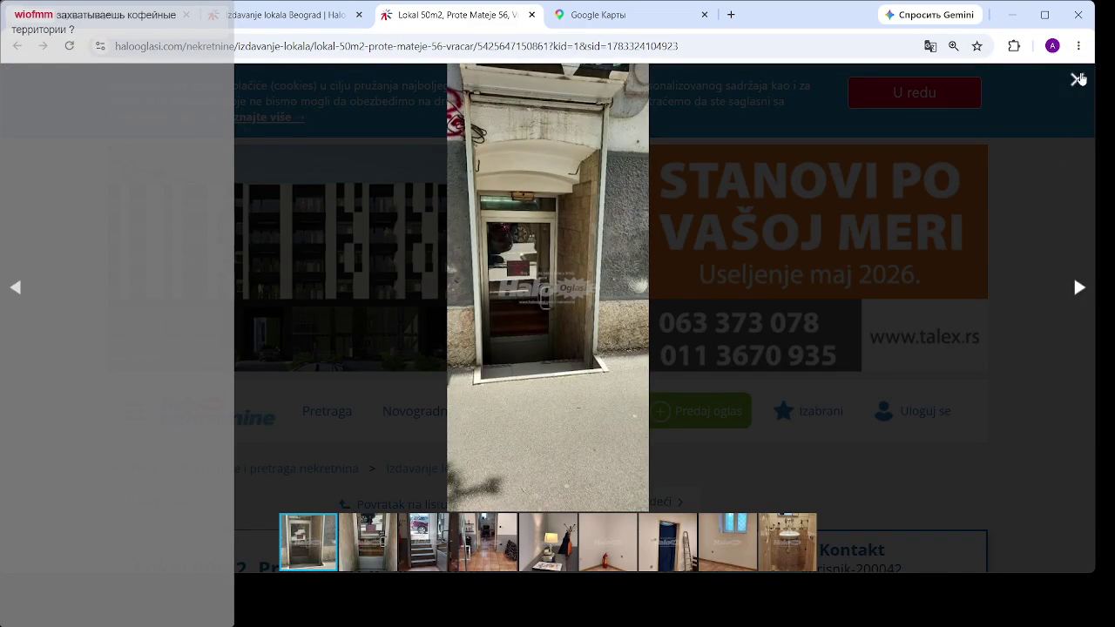
click(1078, 79)
- View the stairs photo full-screen, then close the Prote Mateje listing tab
click(284, 423)
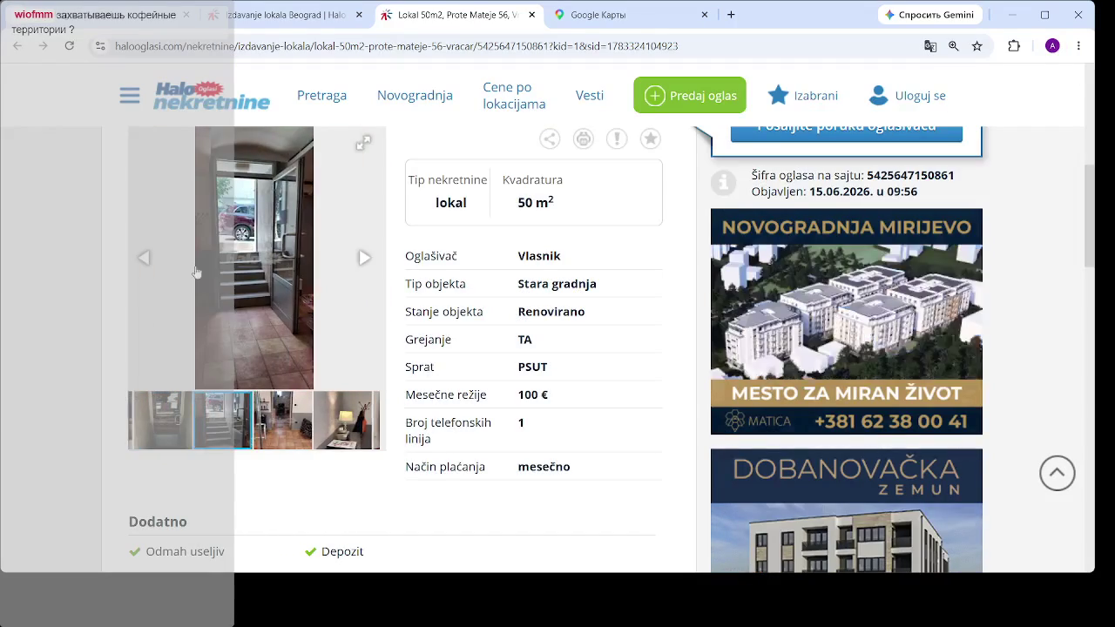
click(234, 242)
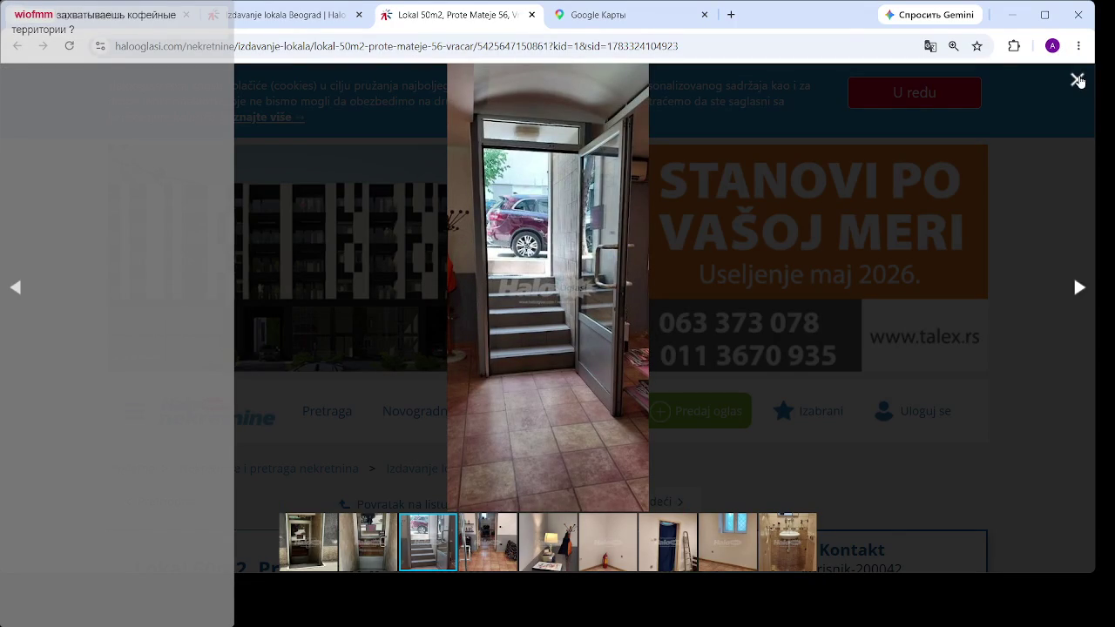
click(1077, 80)
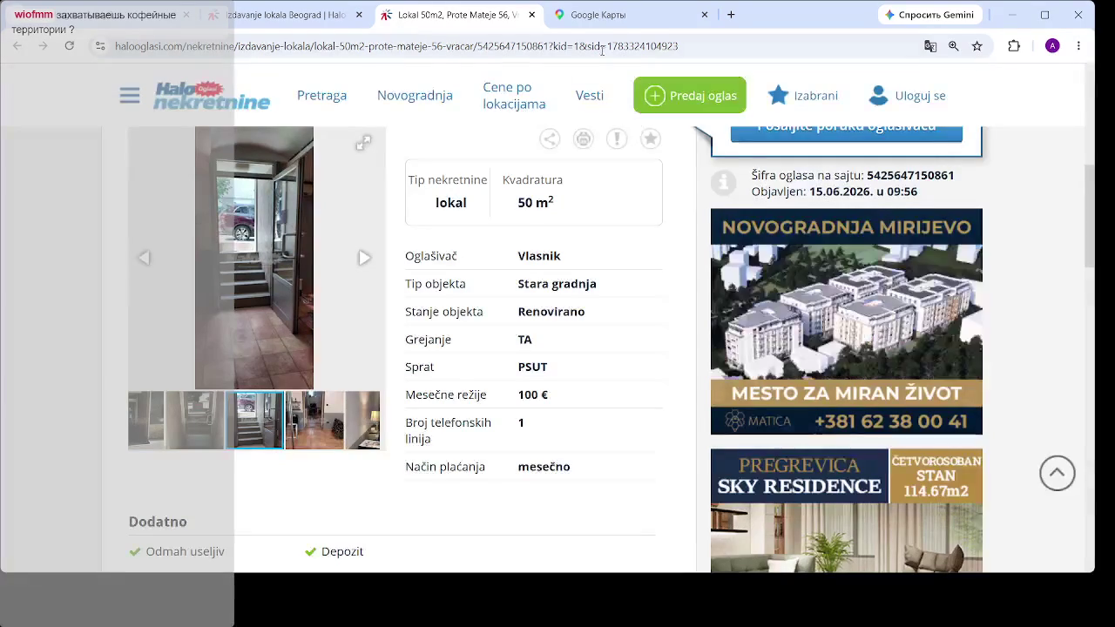
click(532, 15)
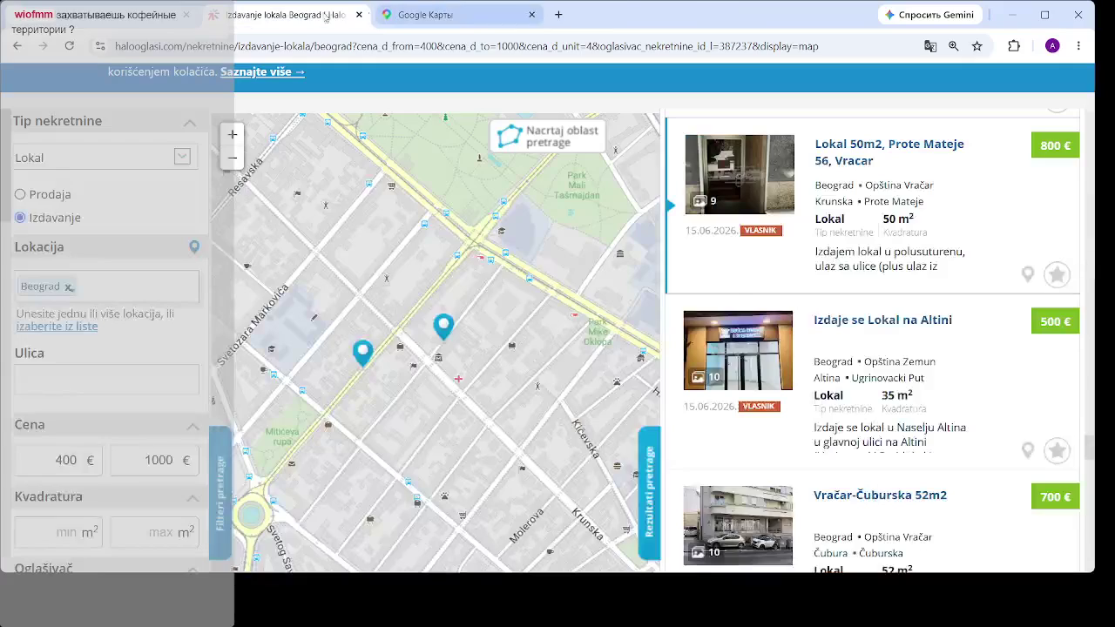
- Pan the search map south to Čubura, checking the Kalenić pijaca and Čubura marker listings
scroll(469, 376, down, 2)
drag(432, 302, 578, 434)
mouse_move(457, 373)
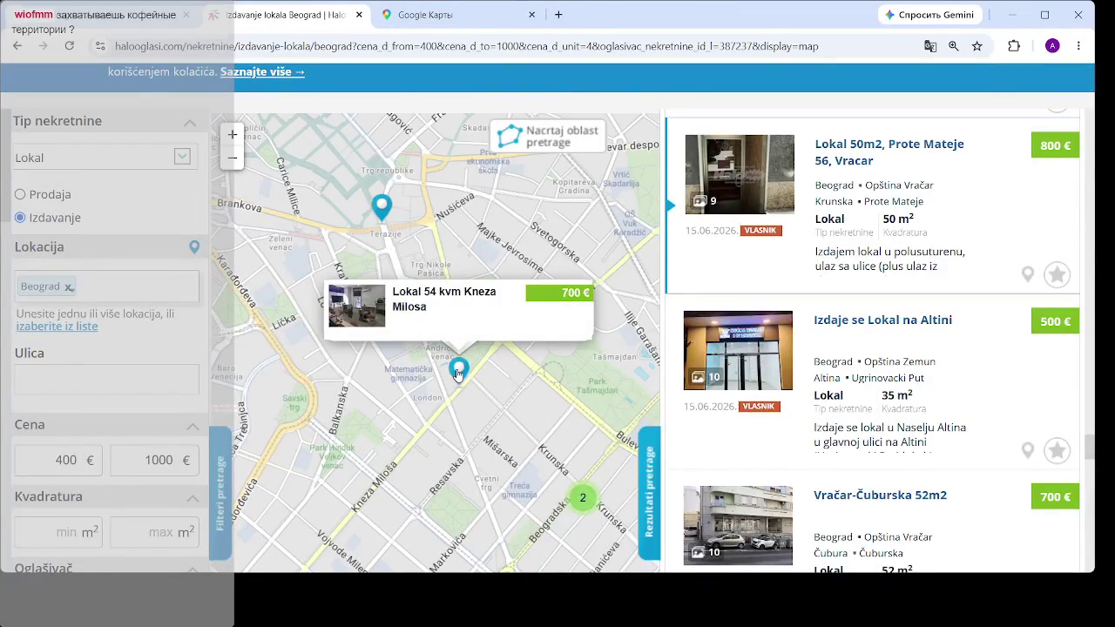
drag(531, 449, 408, 225)
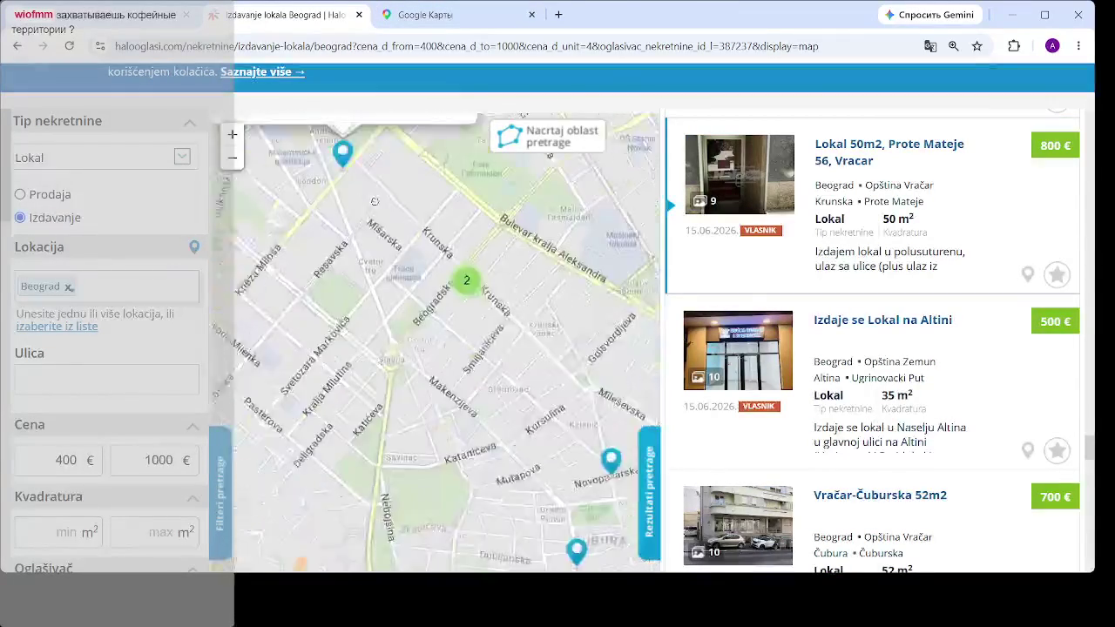
mouse_move(528, 424)
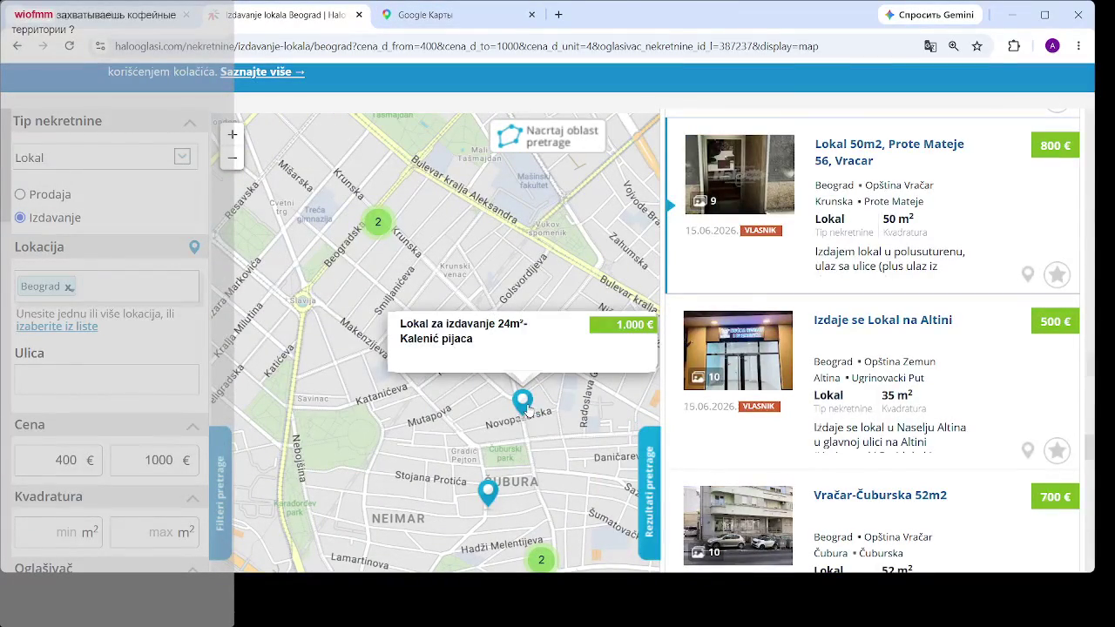
click(521, 374)
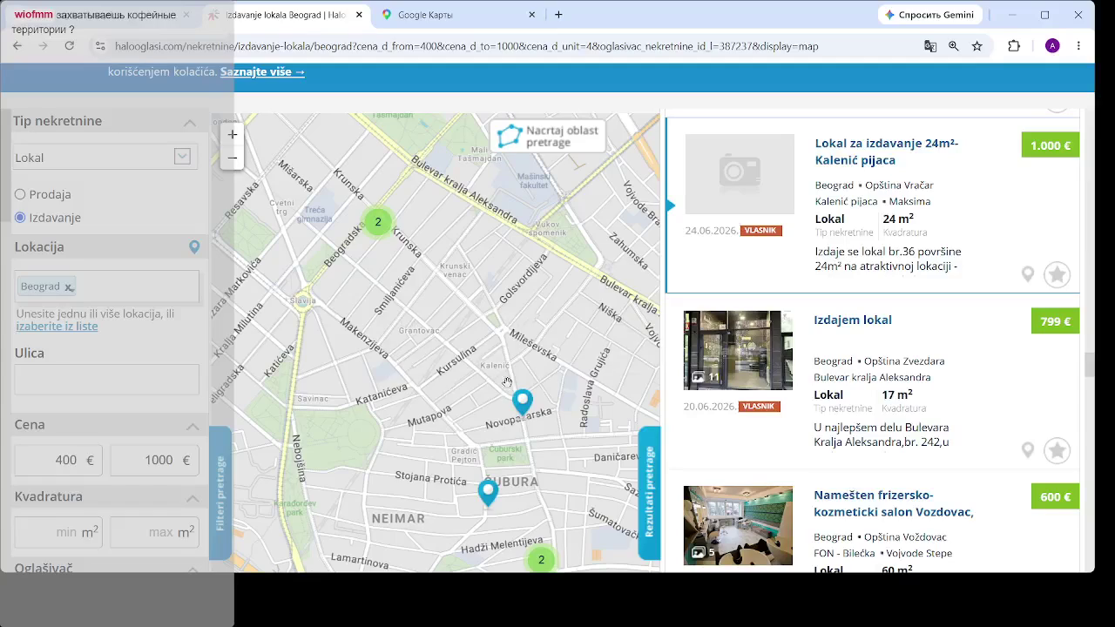
mouse_move(518, 394)
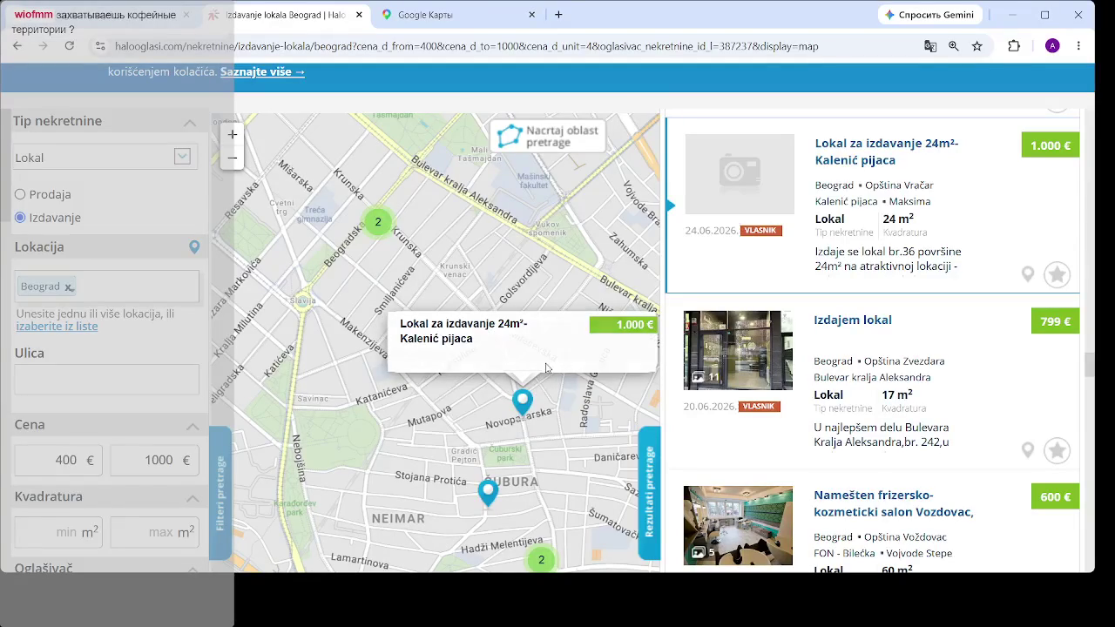
drag(508, 512, 507, 408)
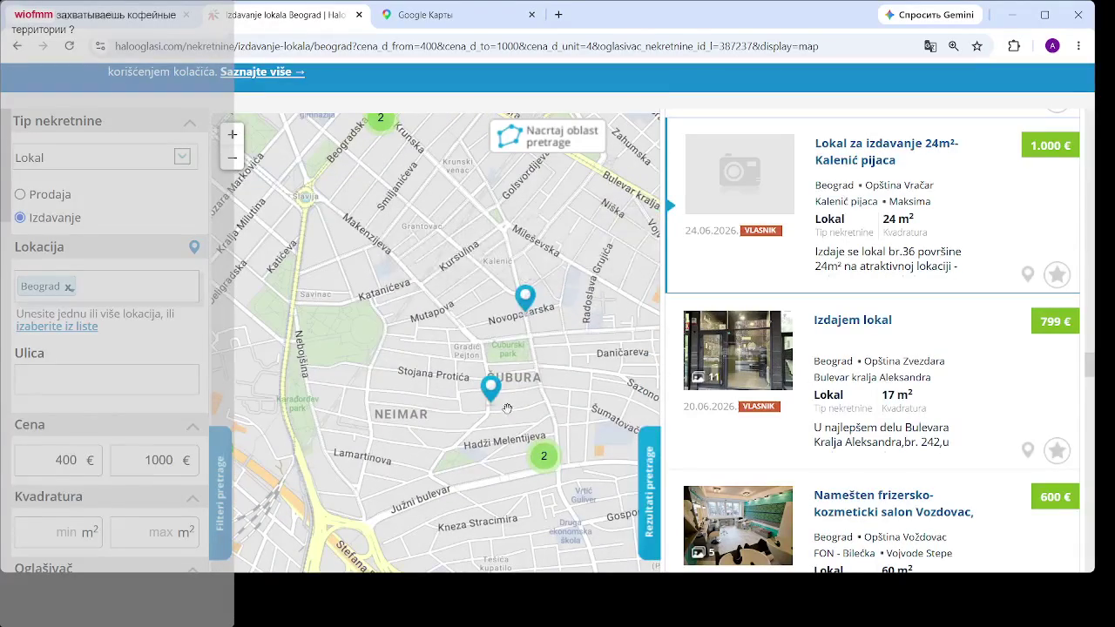
click(490, 389)
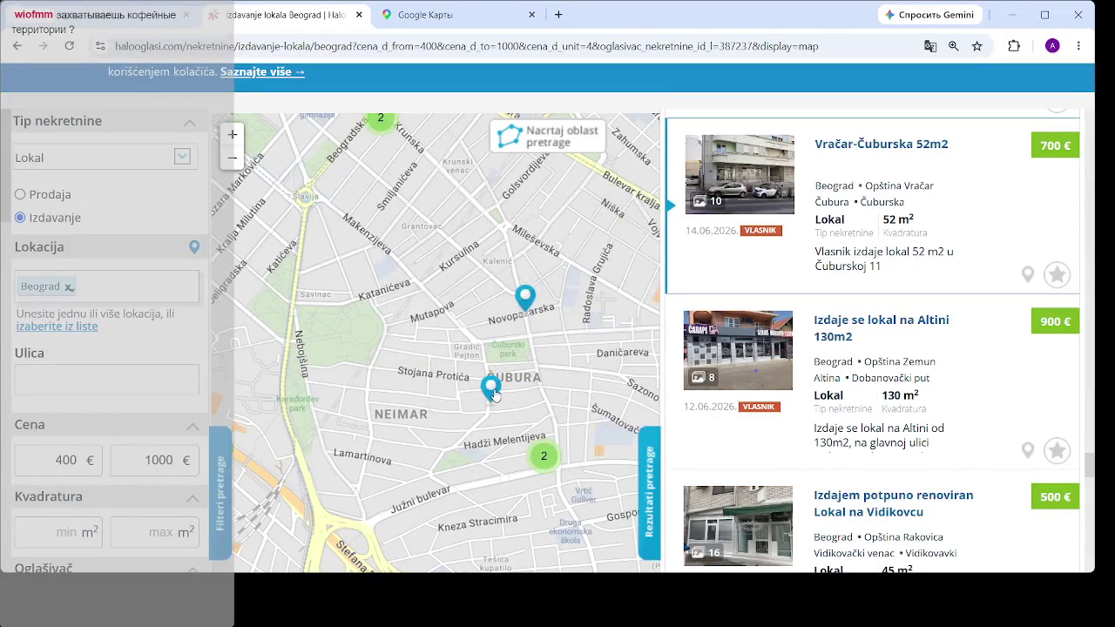
- Open the 700 € Vračar-Čuburska 52m2 listing in a new tab and enlarge its photos
click(870, 157)
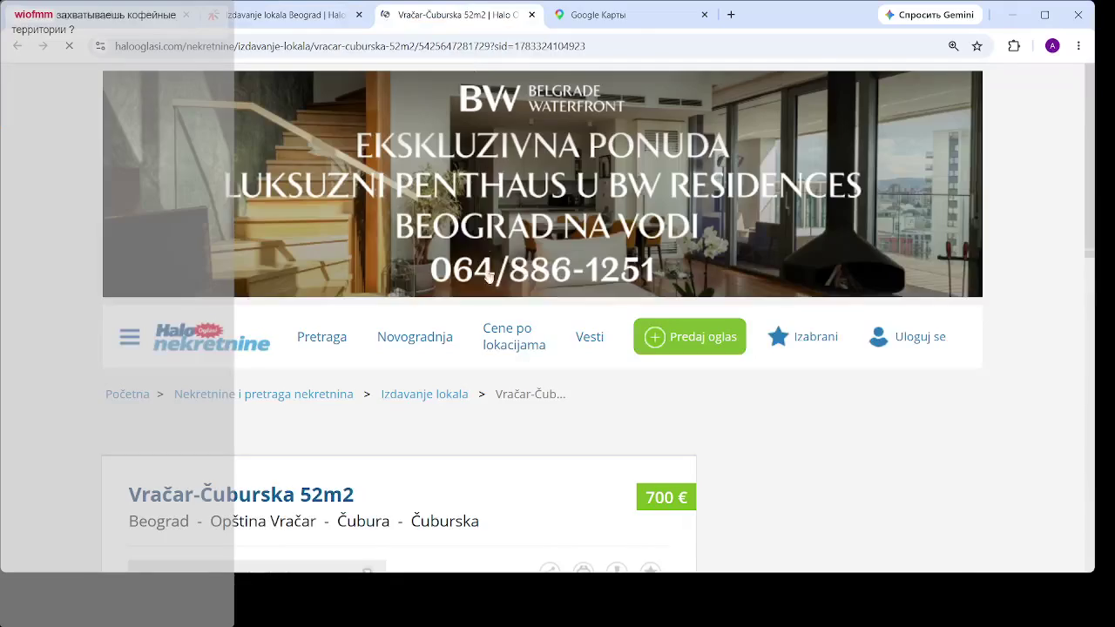
scroll(489, 276, down, 5)
click(288, 287)
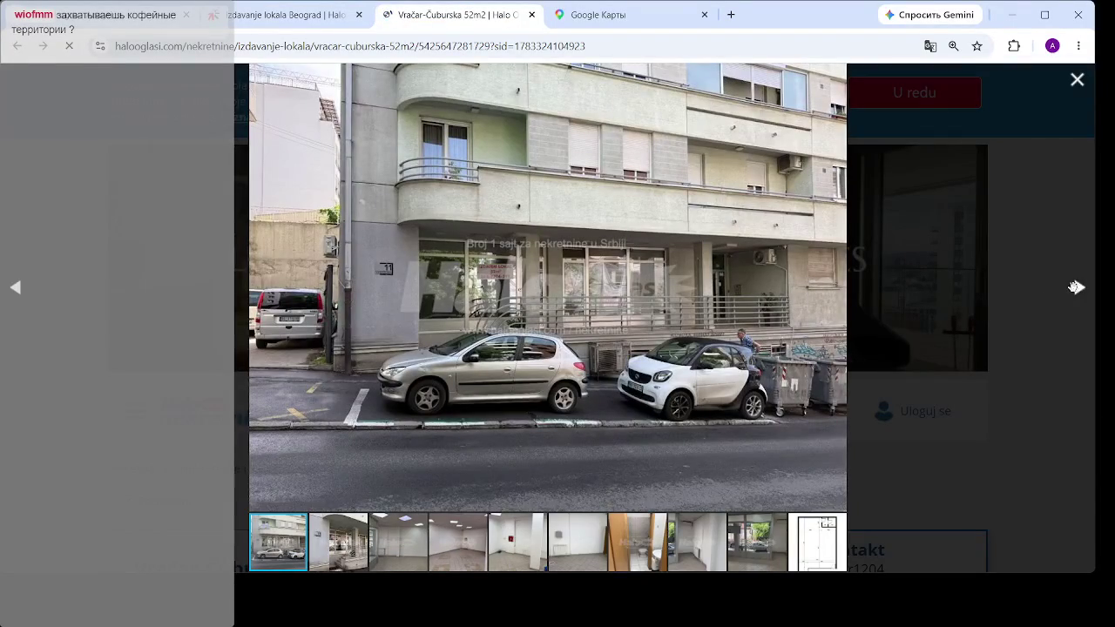
- Page through every Vračar-Čuburska shop photo up to the floor plan
click(1078, 288)
click(1079, 289)
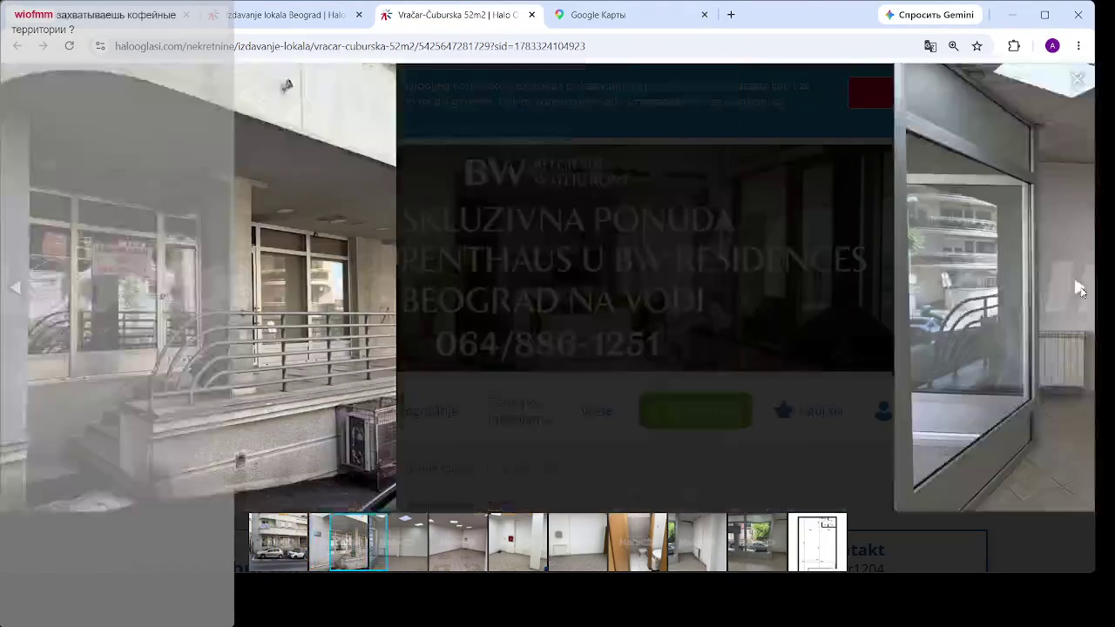
click(1078, 288)
click(1078, 288)
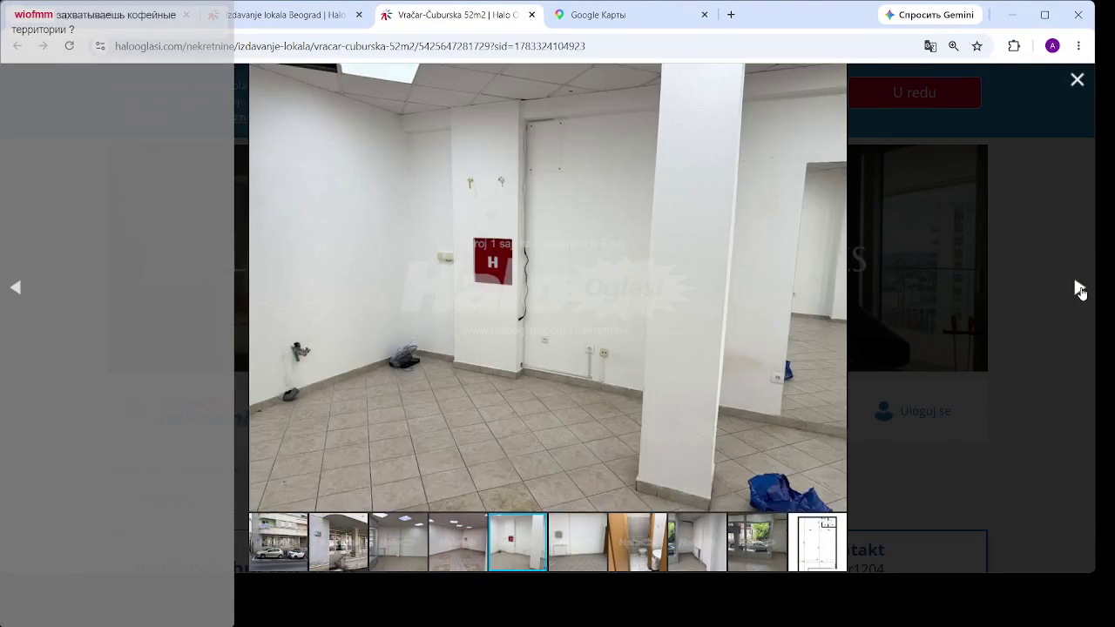
click(1078, 288)
click(1078, 289)
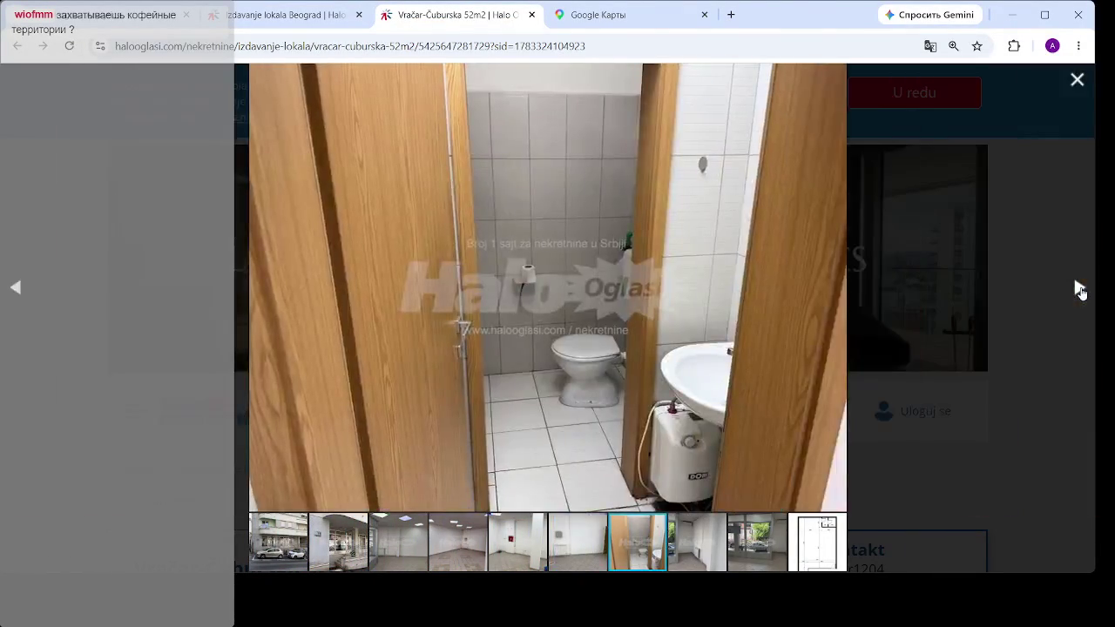
click(1078, 289)
click(1078, 289)
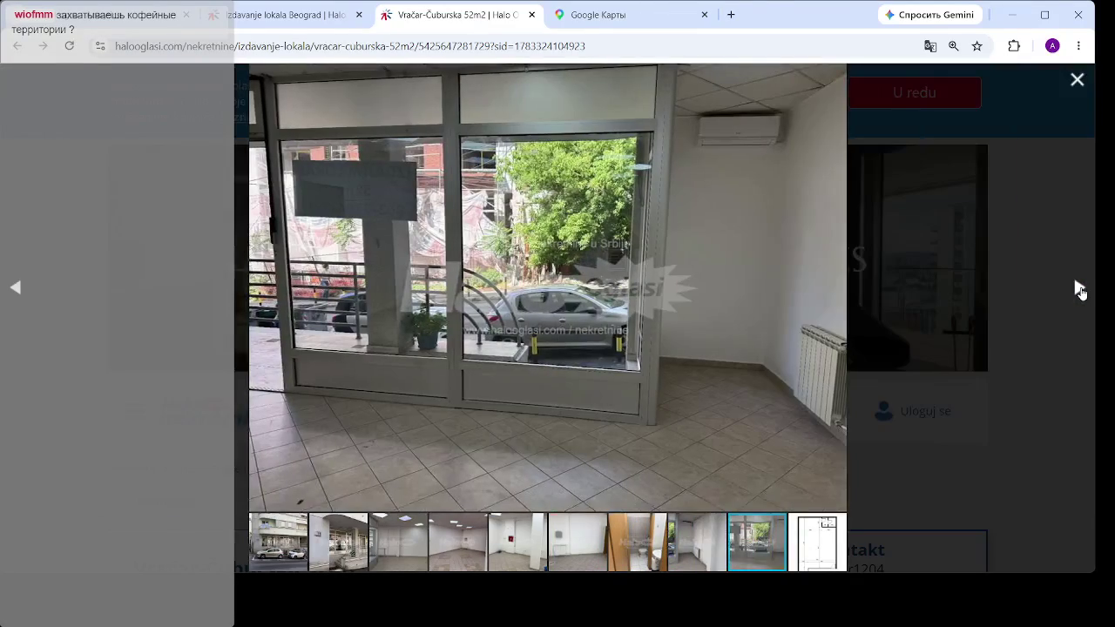
click(1081, 290)
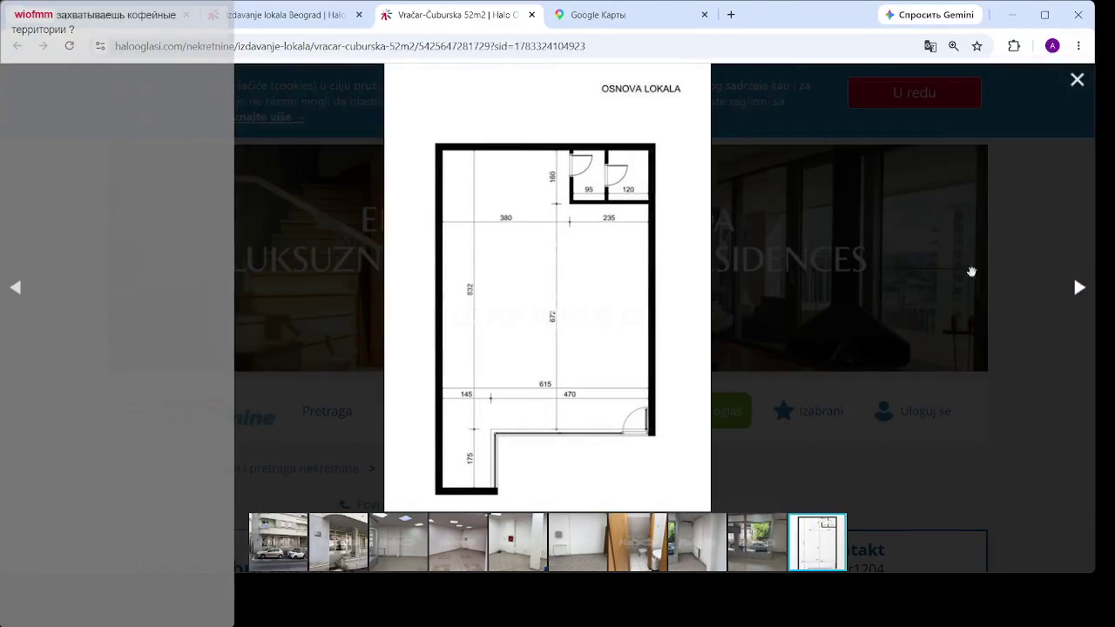
click(1080, 290)
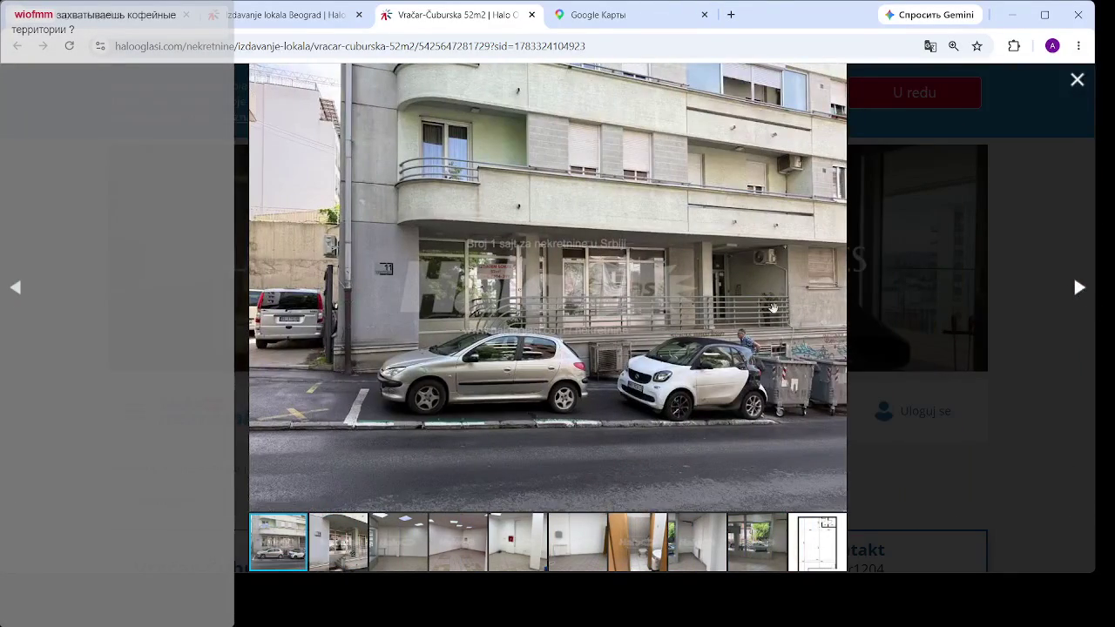
- Review the interior, storefront window and floor plan again, then close the gallery and scan details
click(1080, 290)
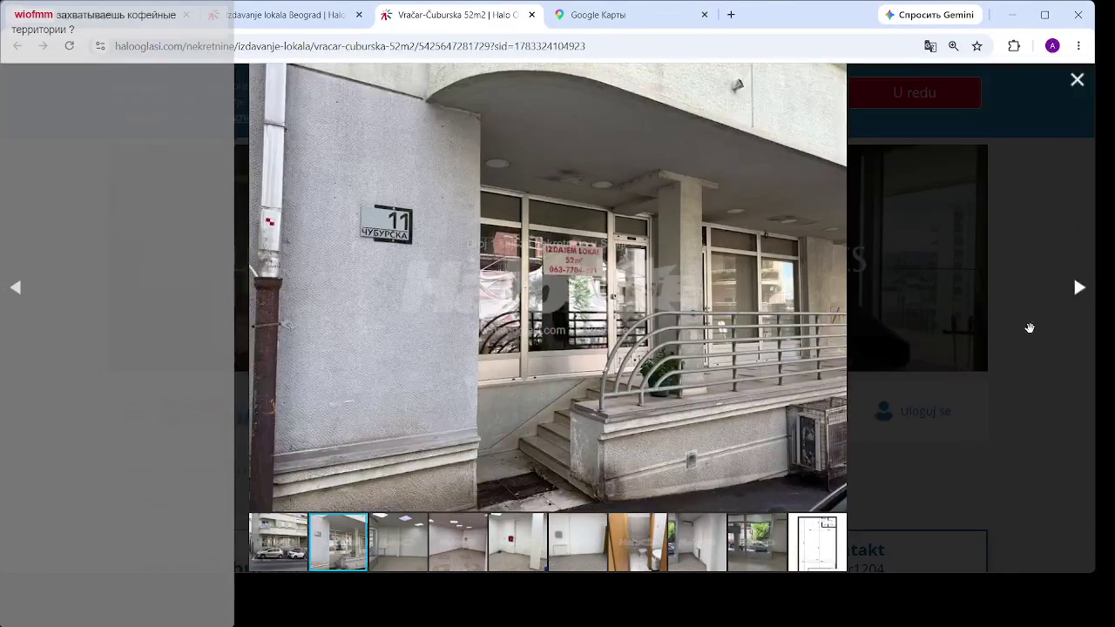
click(1077, 290)
click(1077, 290)
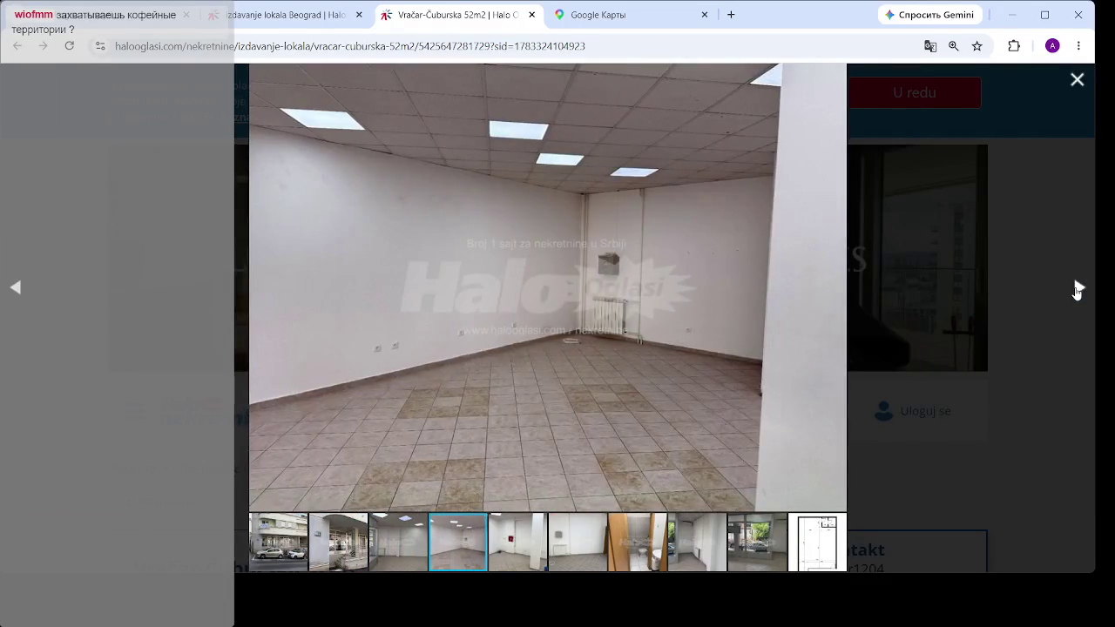
click(1077, 290)
click(1076, 291)
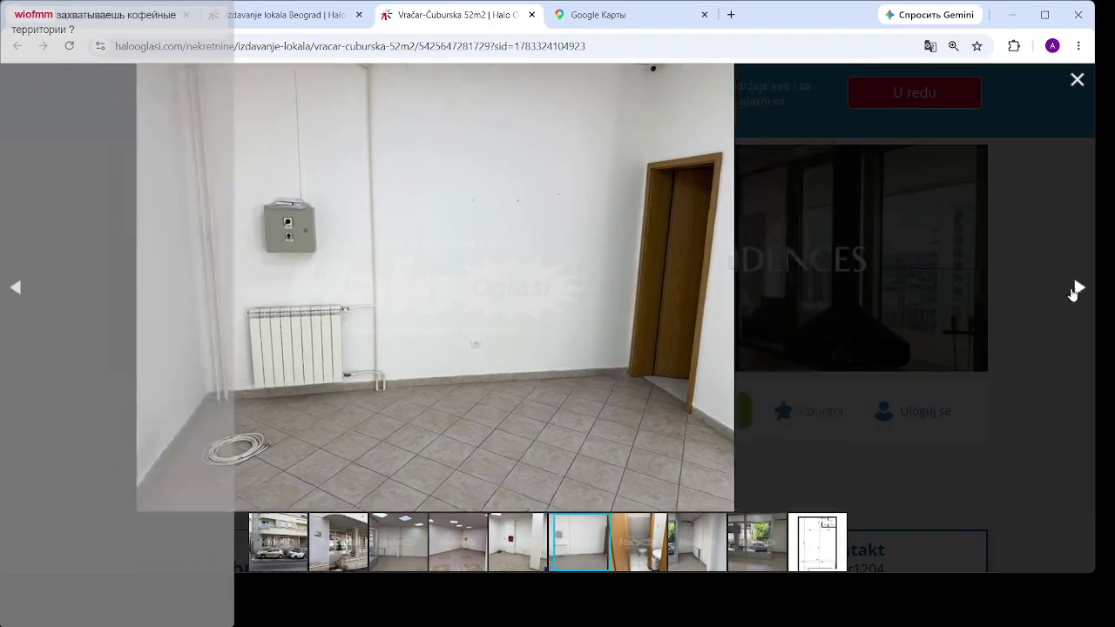
click(1078, 291)
click(1077, 289)
click(1077, 289)
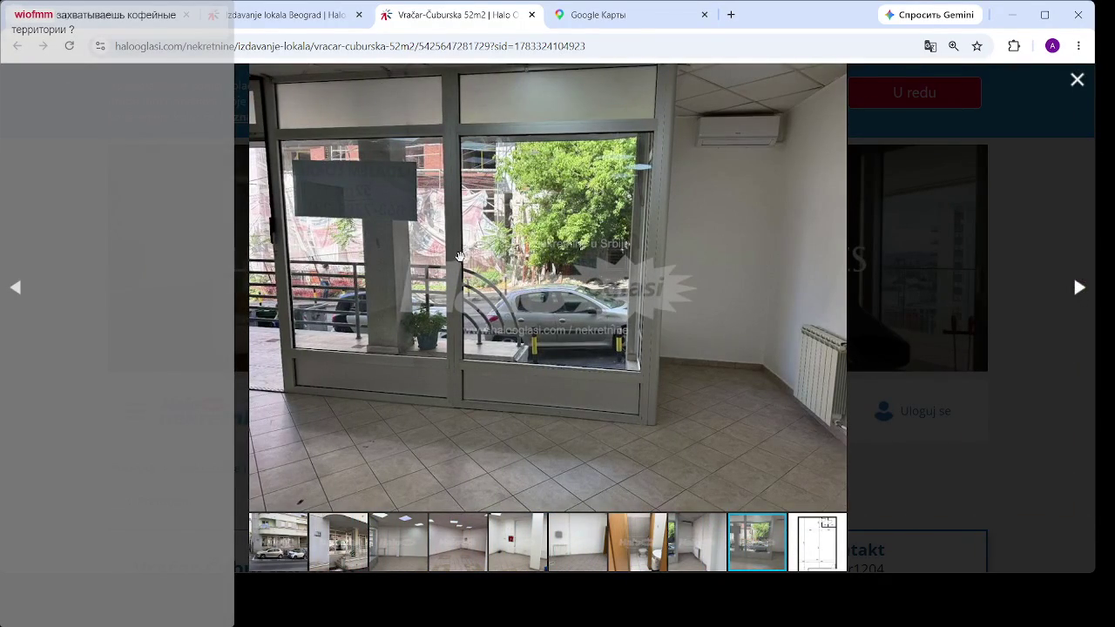
click(1078, 289)
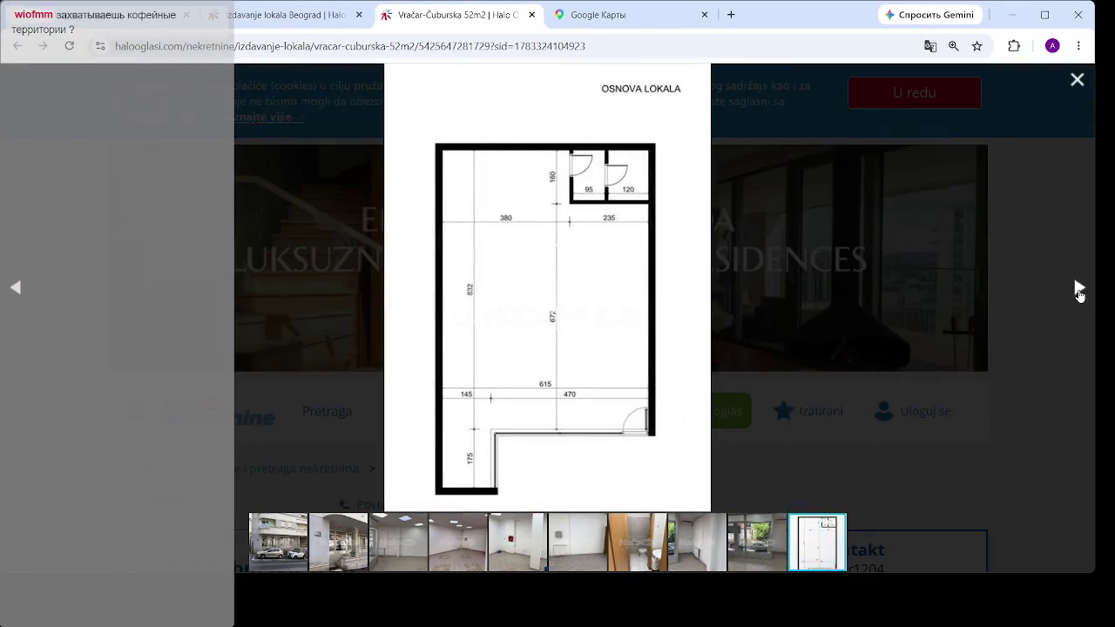
click(1077, 289)
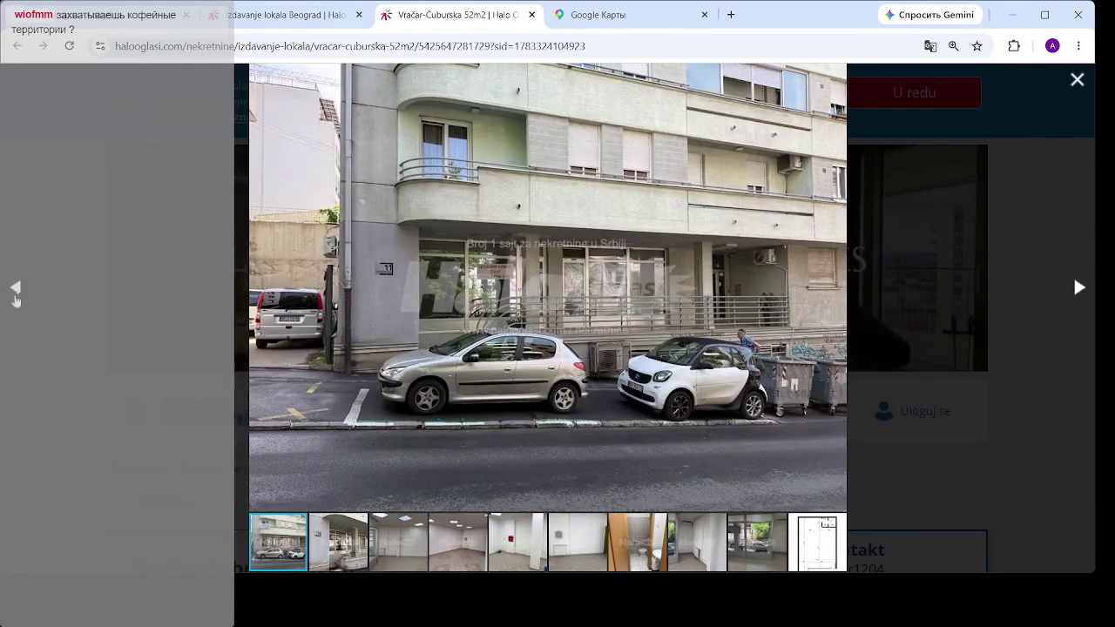
click(16, 288)
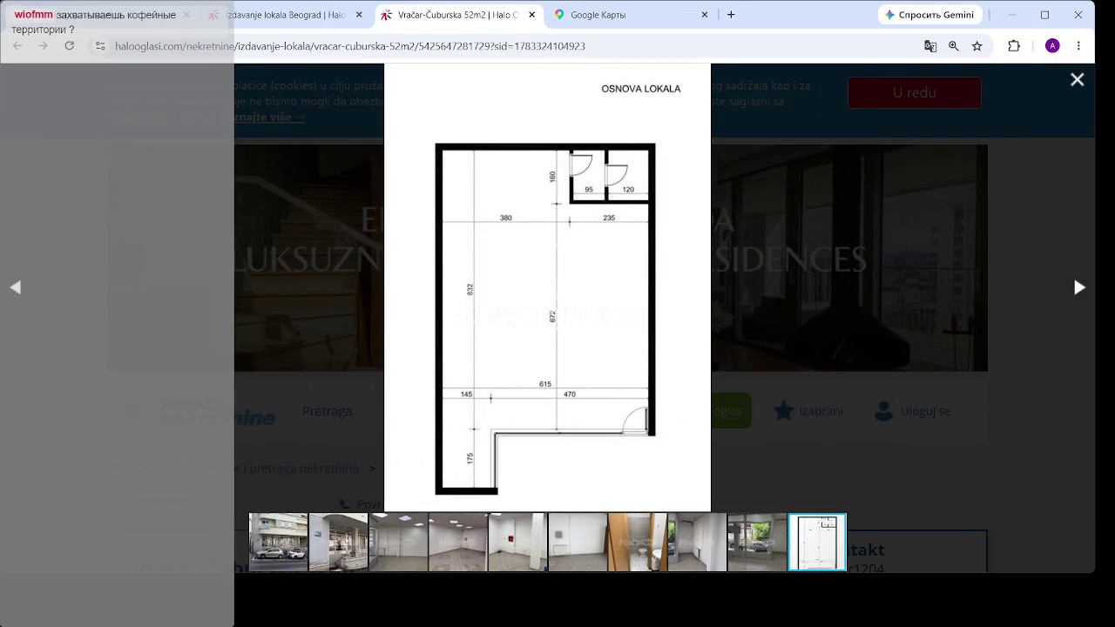
click(1078, 80)
scroll(659, 235, down, 5)
scroll(659, 232, up, 2)
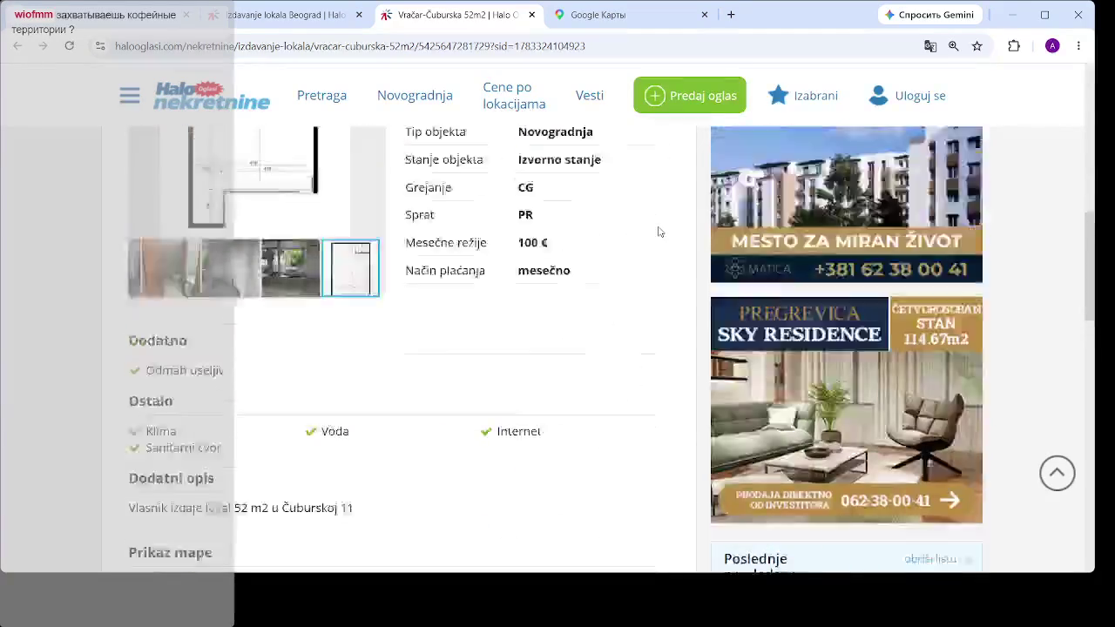
scroll(660, 232, up, 5)
scroll(621, 273, down, 4)
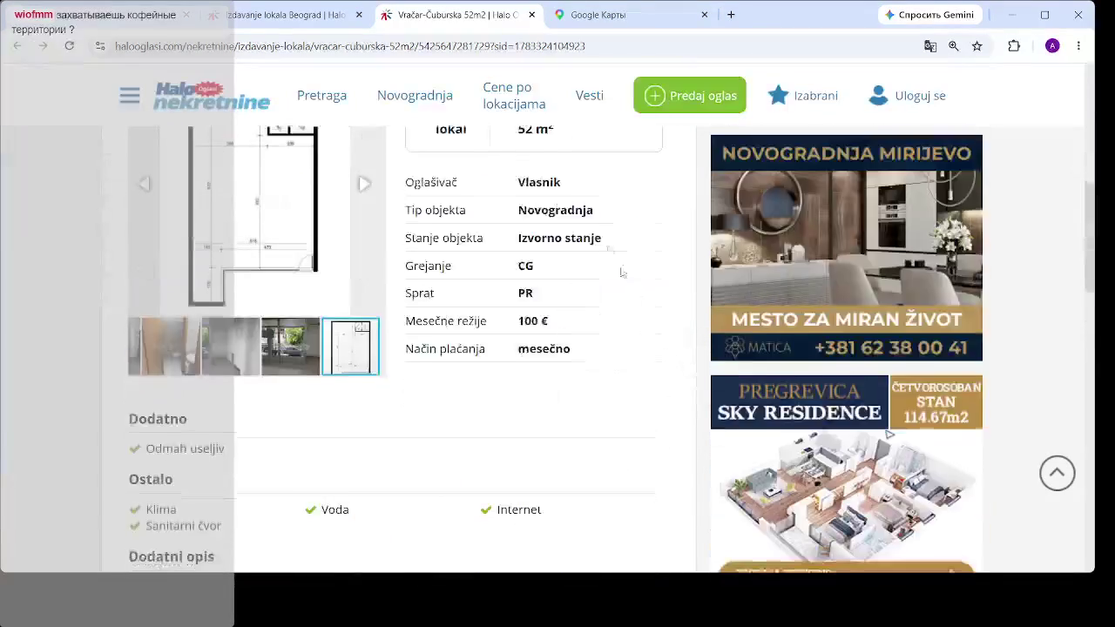
- Open the 1.000 € Neimaru shop from its map marker in a background tab, then return to Vračar-Čuburska
scroll(620, 253, down, 6)
click(286, 24)
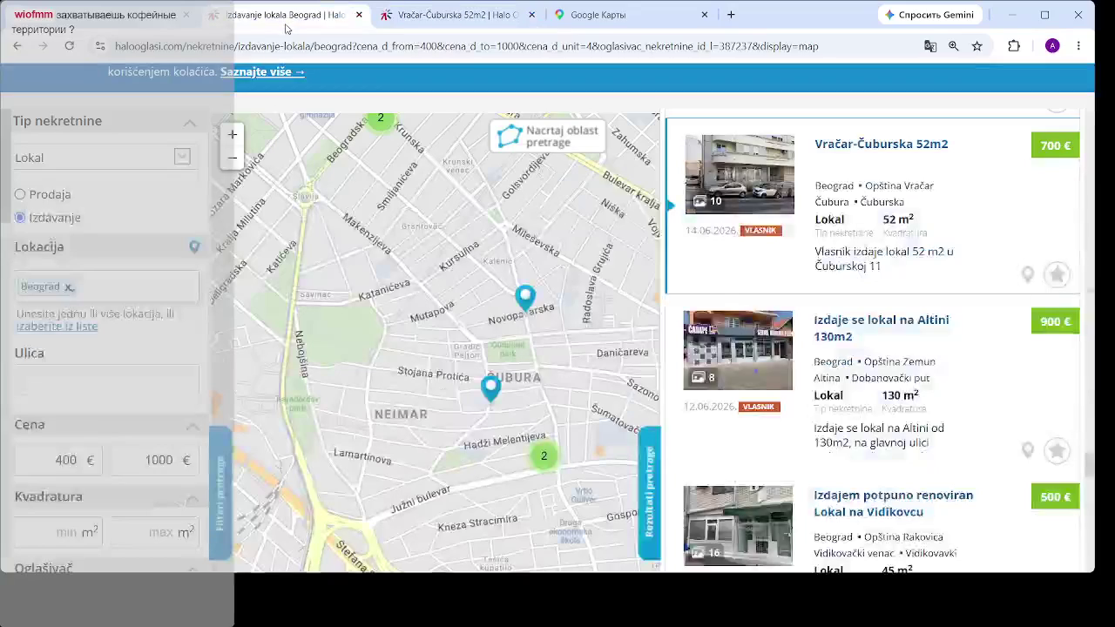
scroll(601, 340, up, 3)
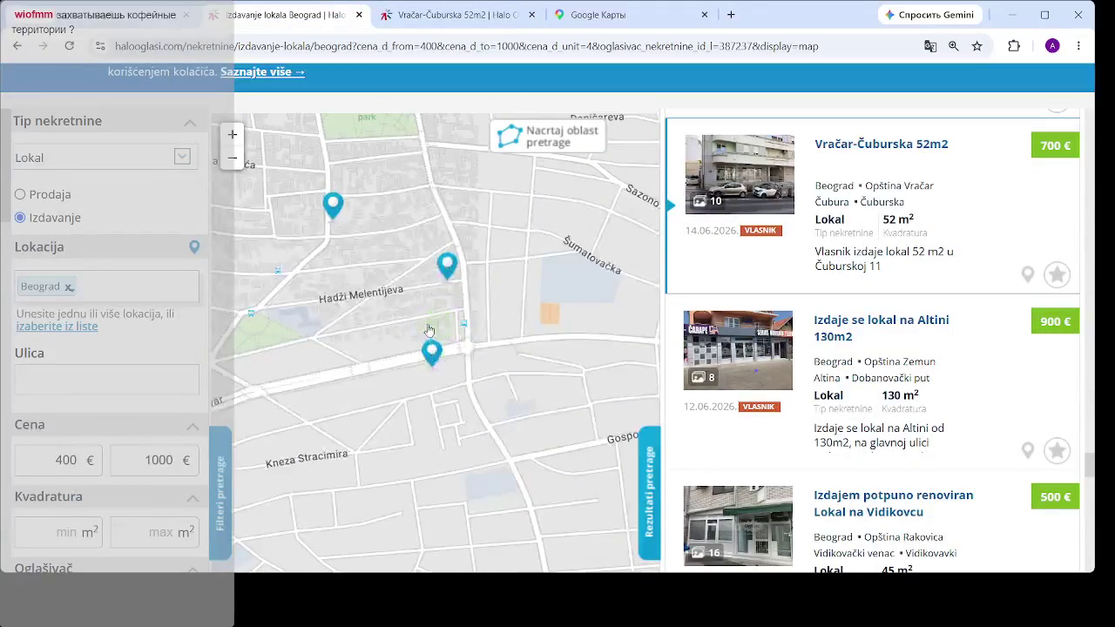
mouse_move(447, 266)
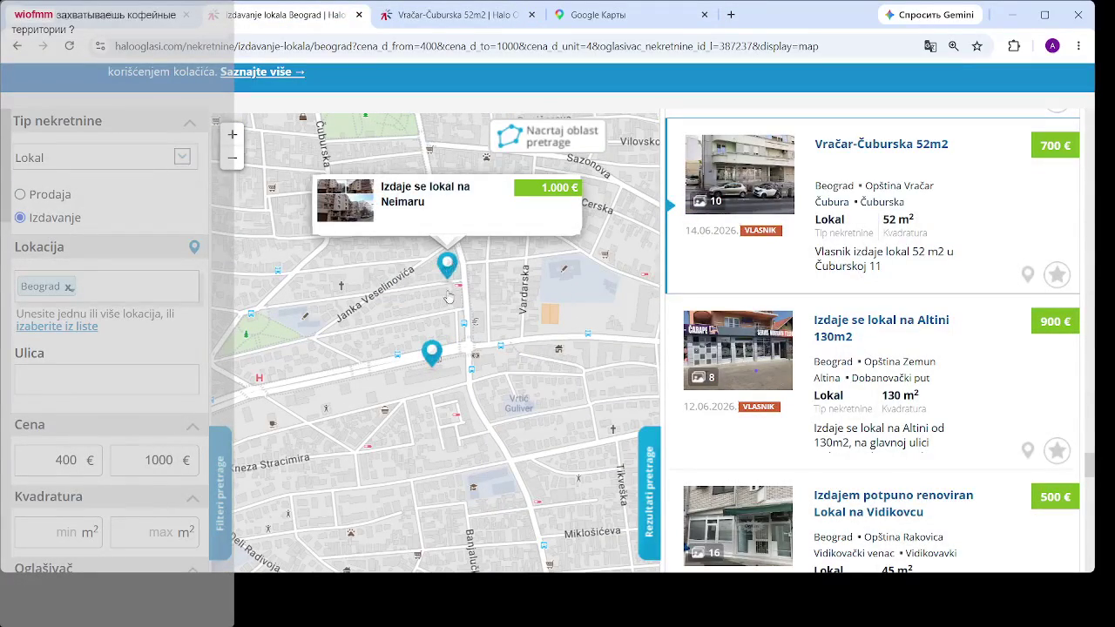
click(447, 265)
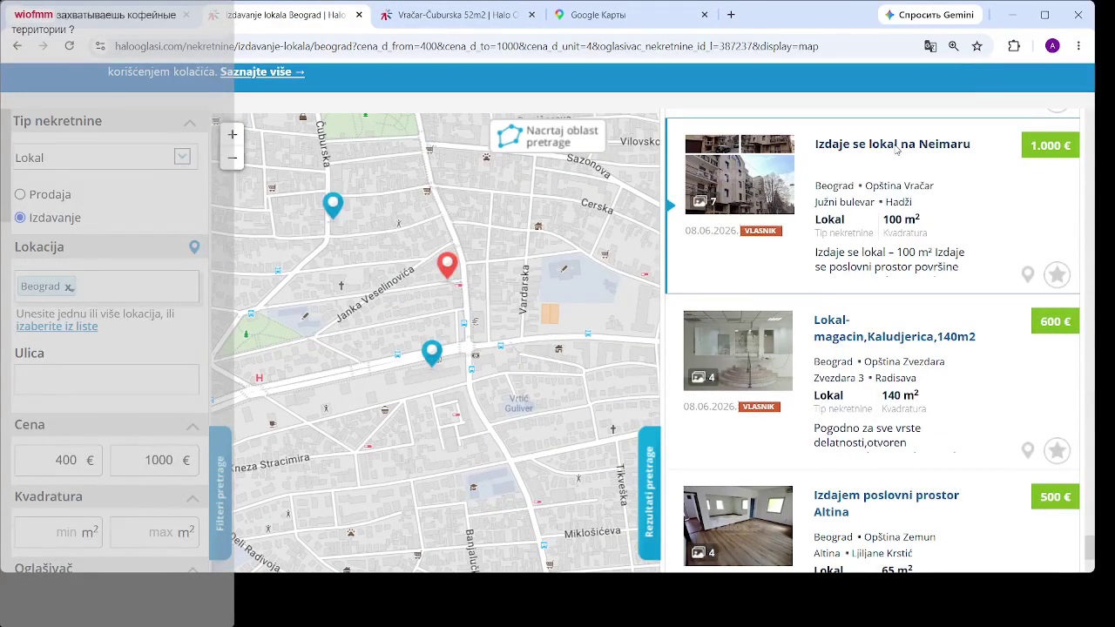
middle_click(829, 163)
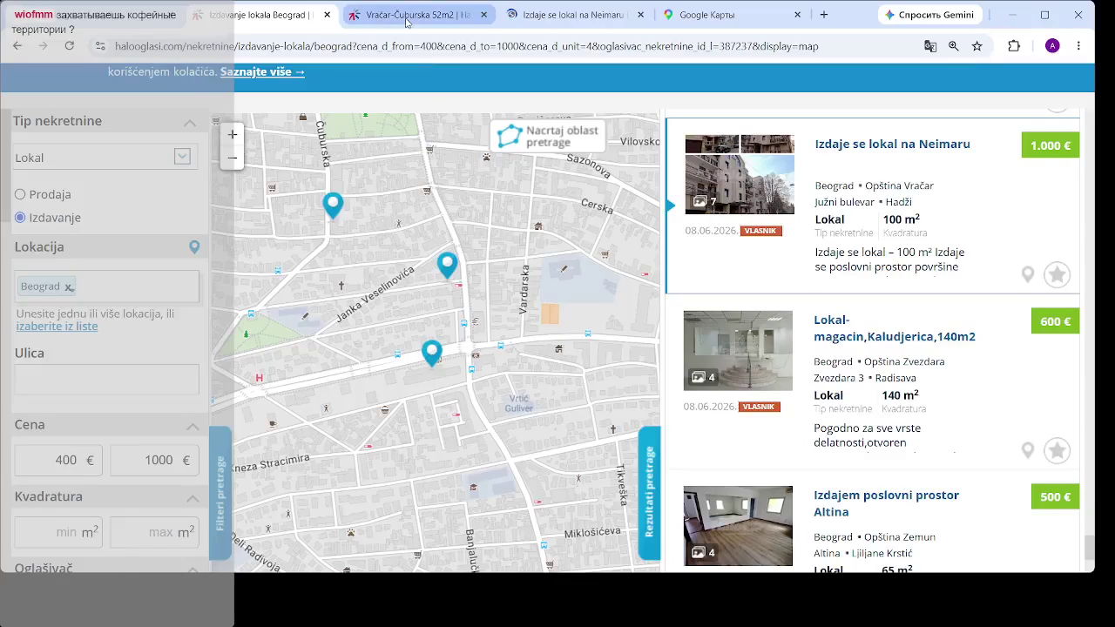
click(406, 19)
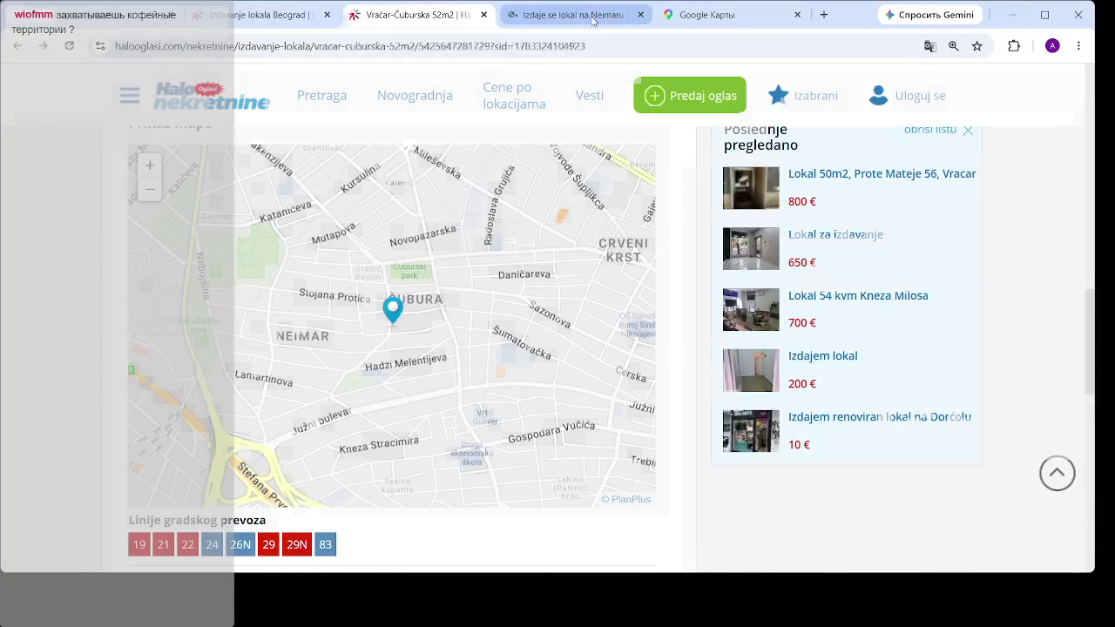
- View the Neimaru listing's building exterior and interior photos full-screen
click(570, 15)
scroll(590, 151, down, 5)
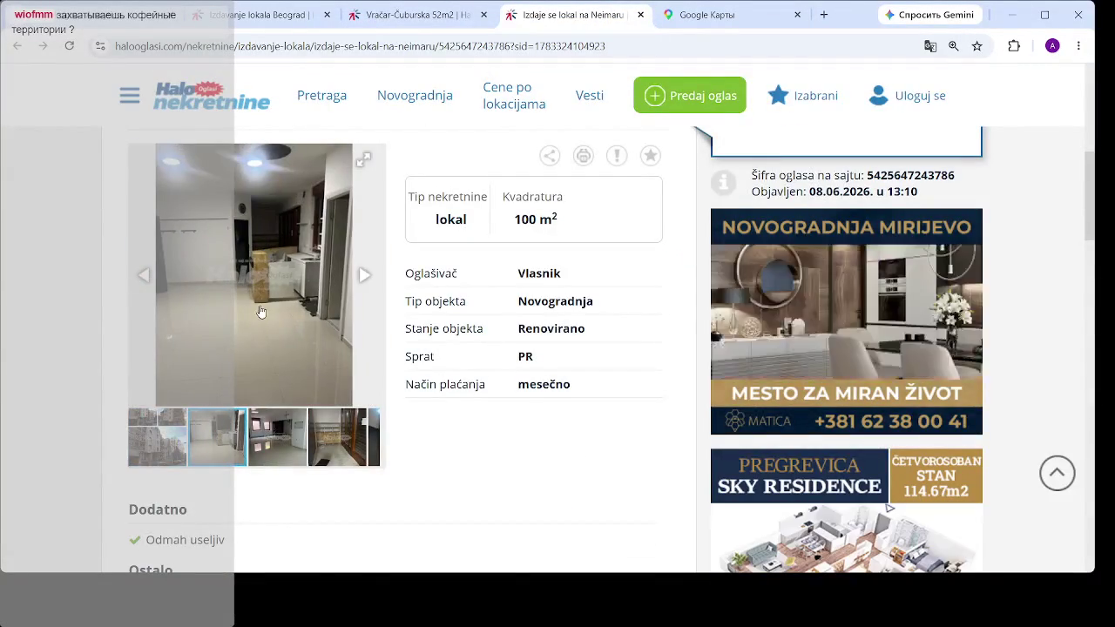
click(252, 331)
click(16, 289)
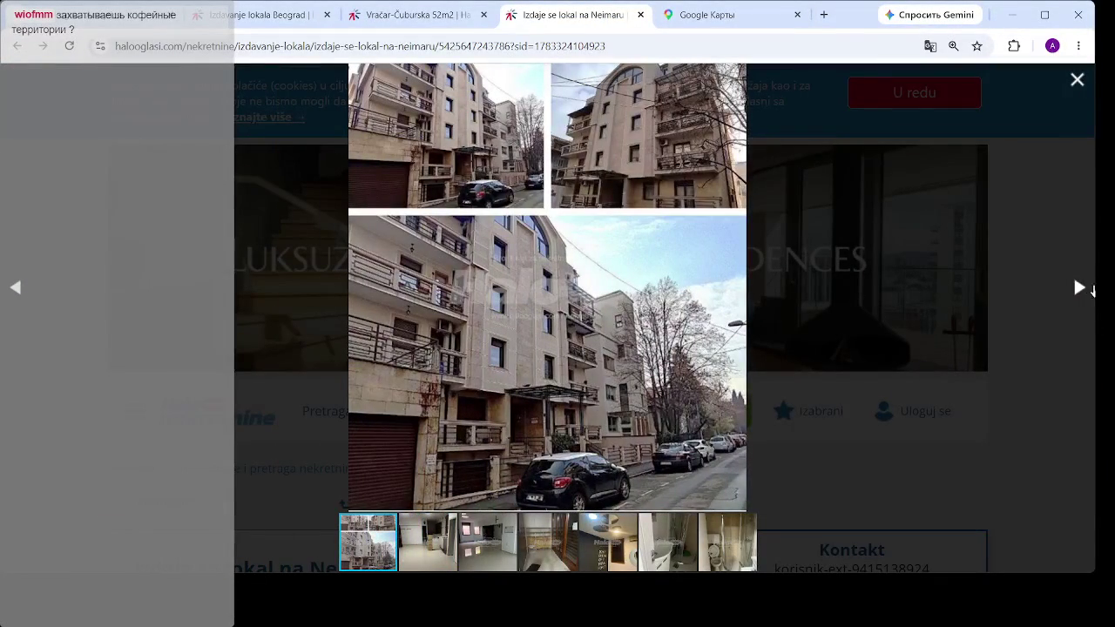
click(1080, 288)
click(1080, 287)
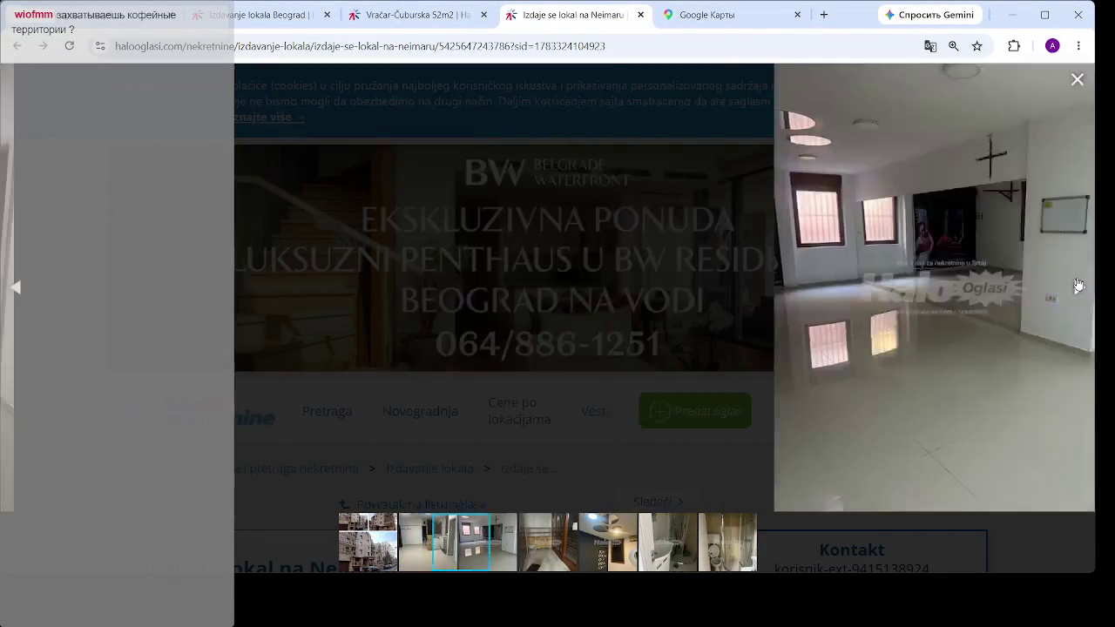
click(1079, 286)
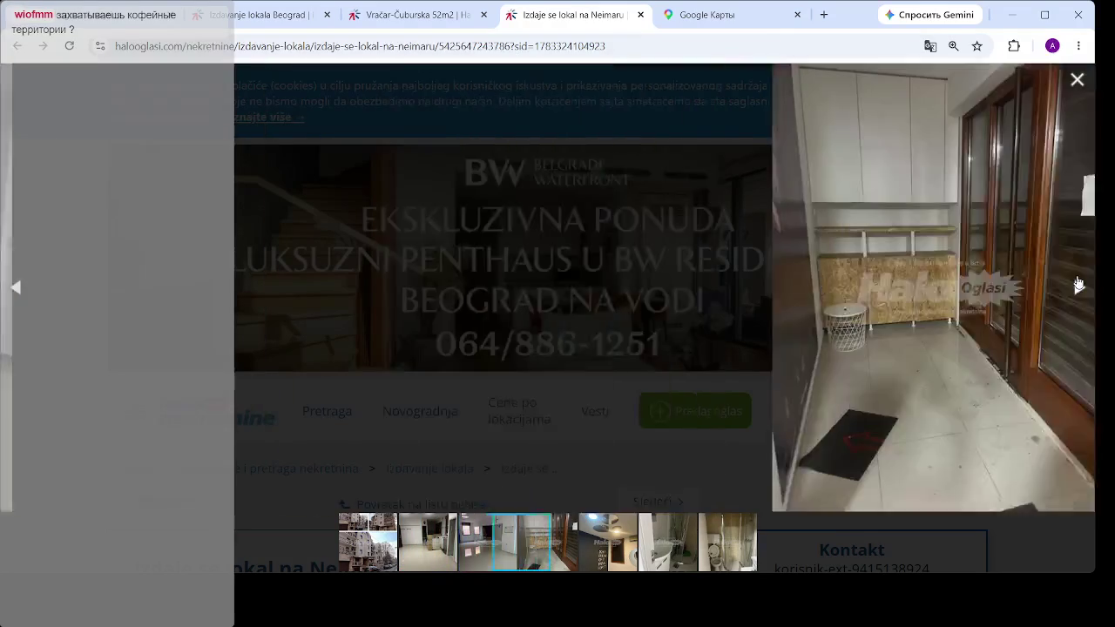
click(1080, 288)
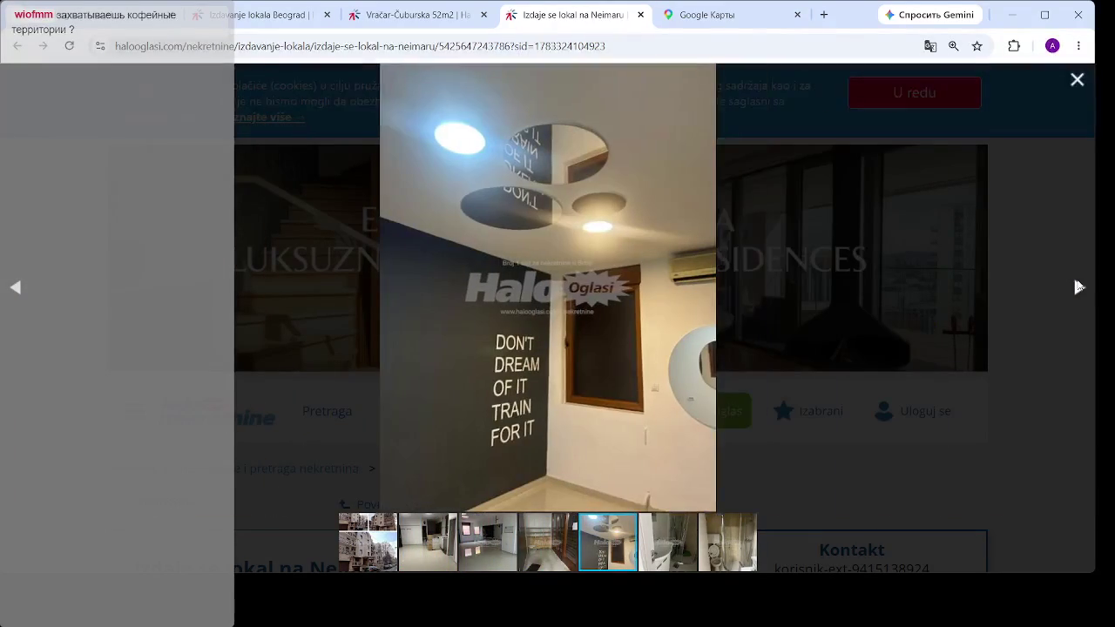
- Finish the Neimaru photos through the bathroom, then close the viewer and the listing tab
click(1079, 288)
click(1079, 287)
click(1079, 287)
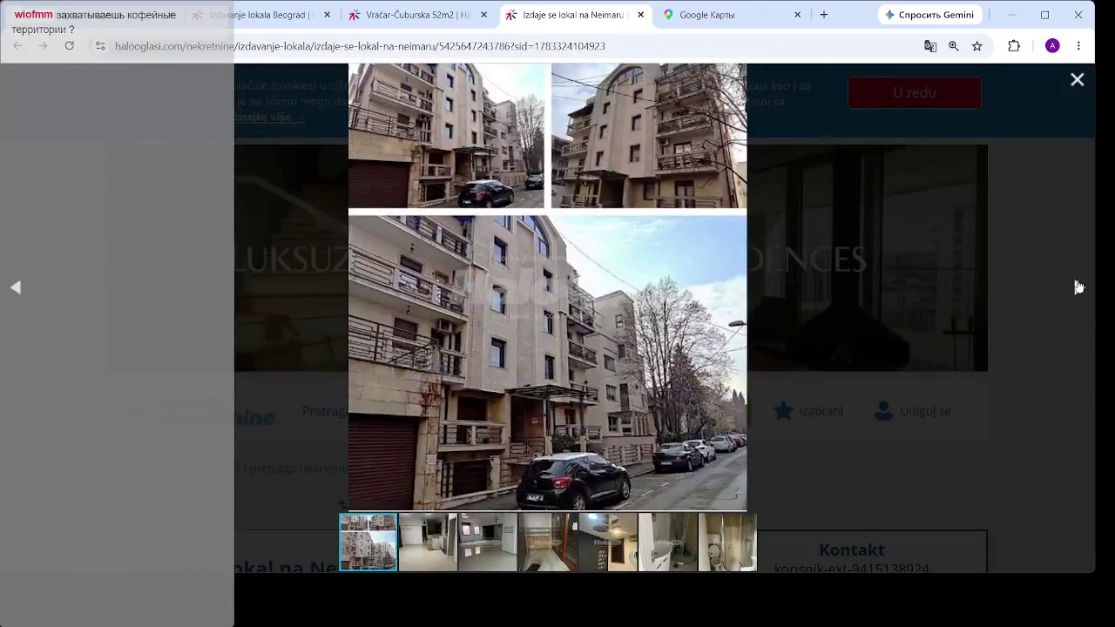
click(1079, 287)
key(Left)
click(1077, 80)
mouse_move(803, 95)
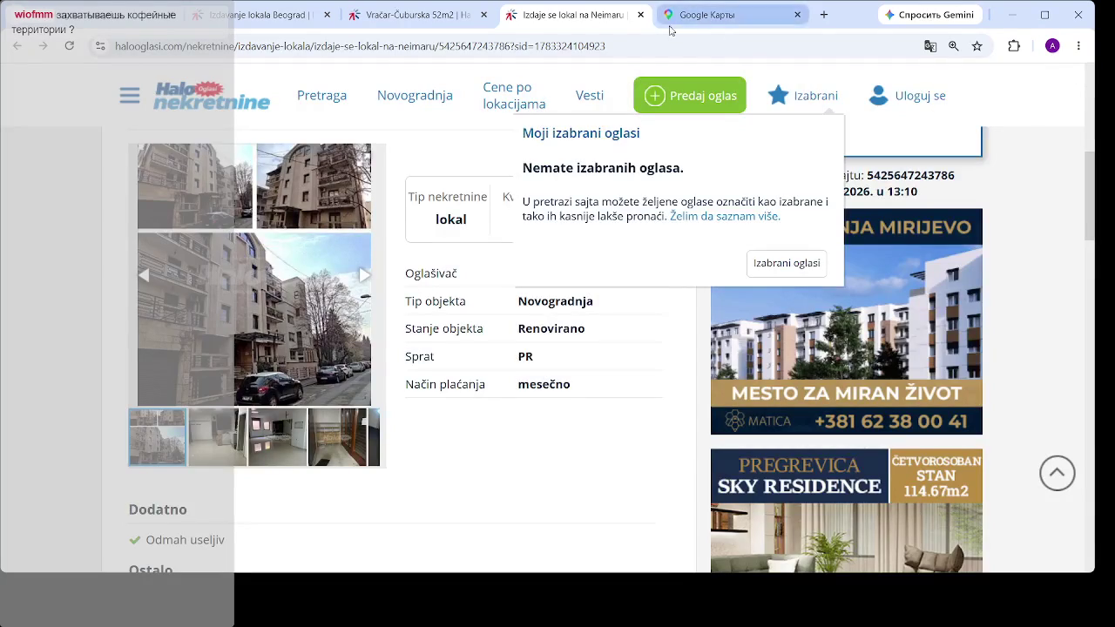
click(641, 15)
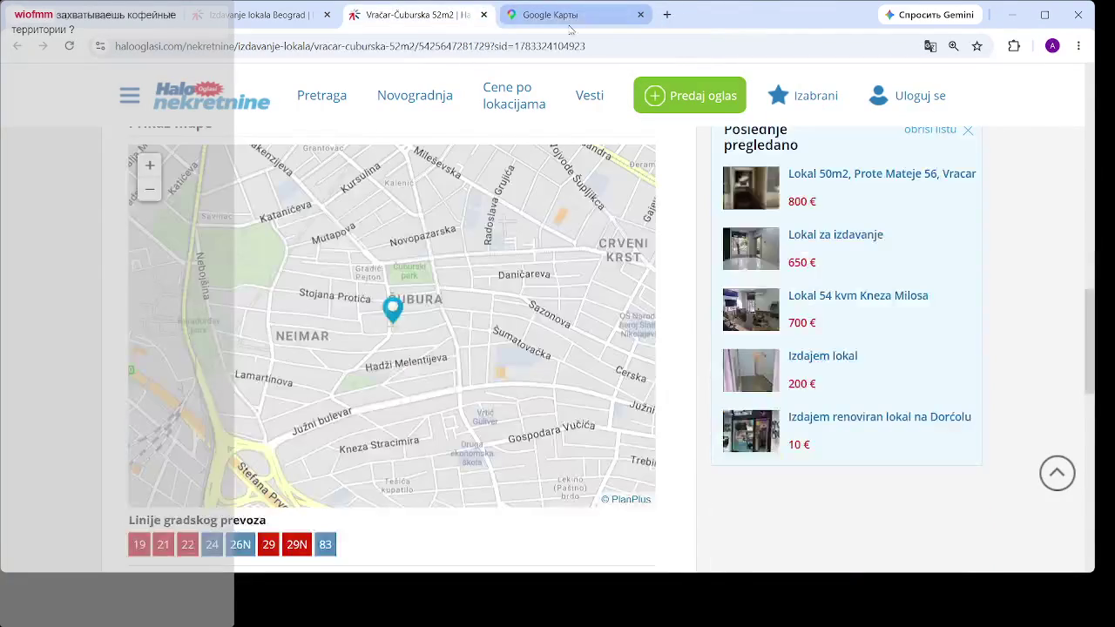
- Open the Lokal top lokacija shop from the search map in its own tab and enlarge its photos
click(297, 15)
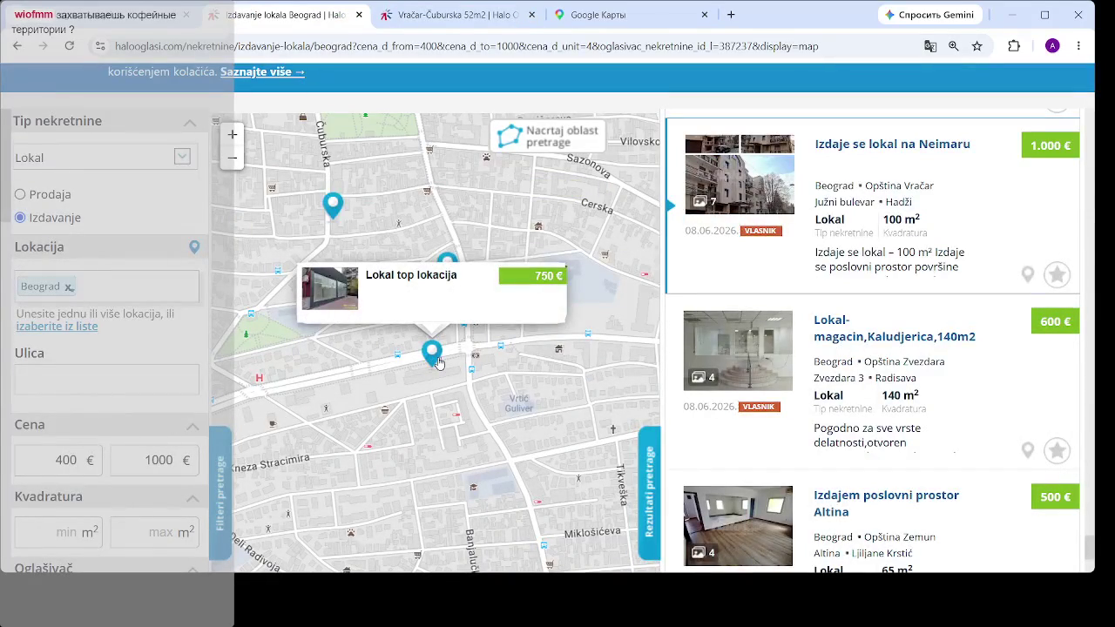
click(436, 359)
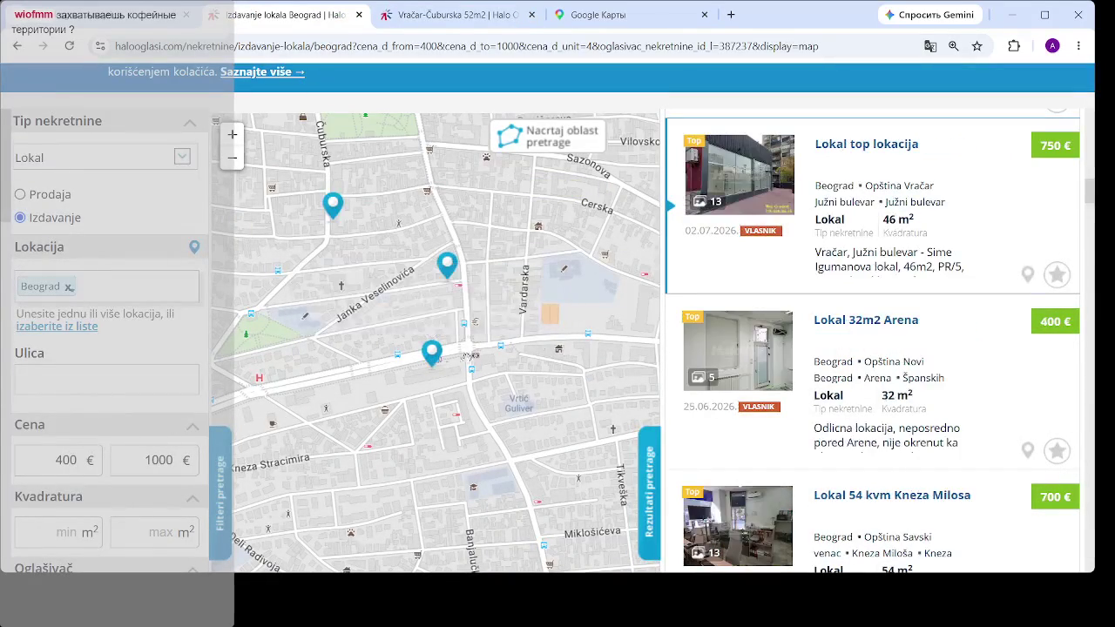
middle_click(868, 148)
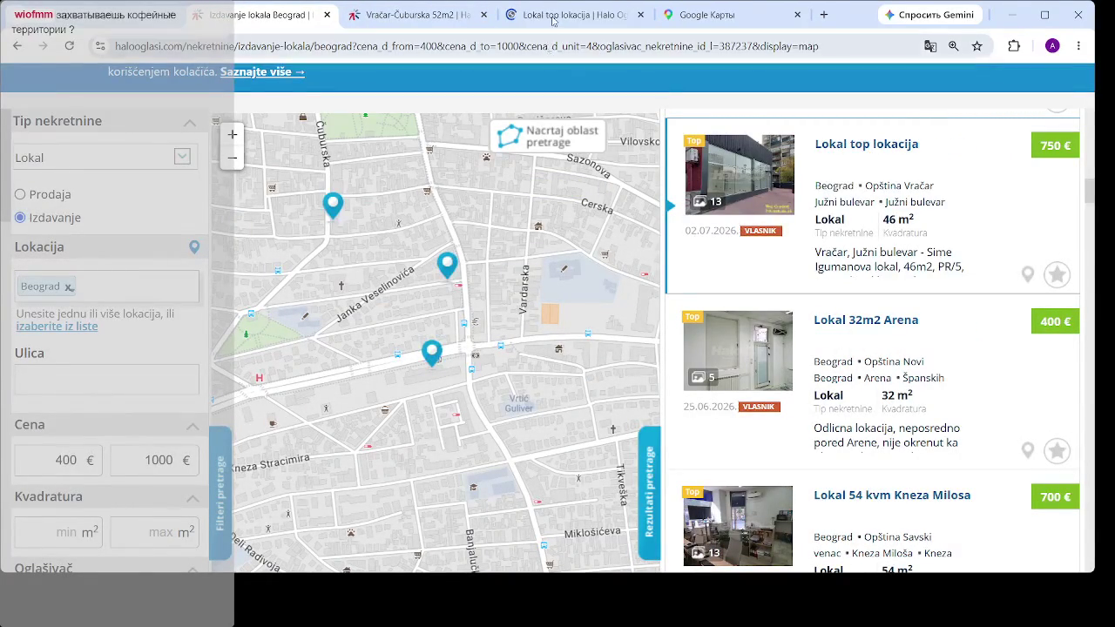
click(552, 15)
scroll(294, 270, down, 5)
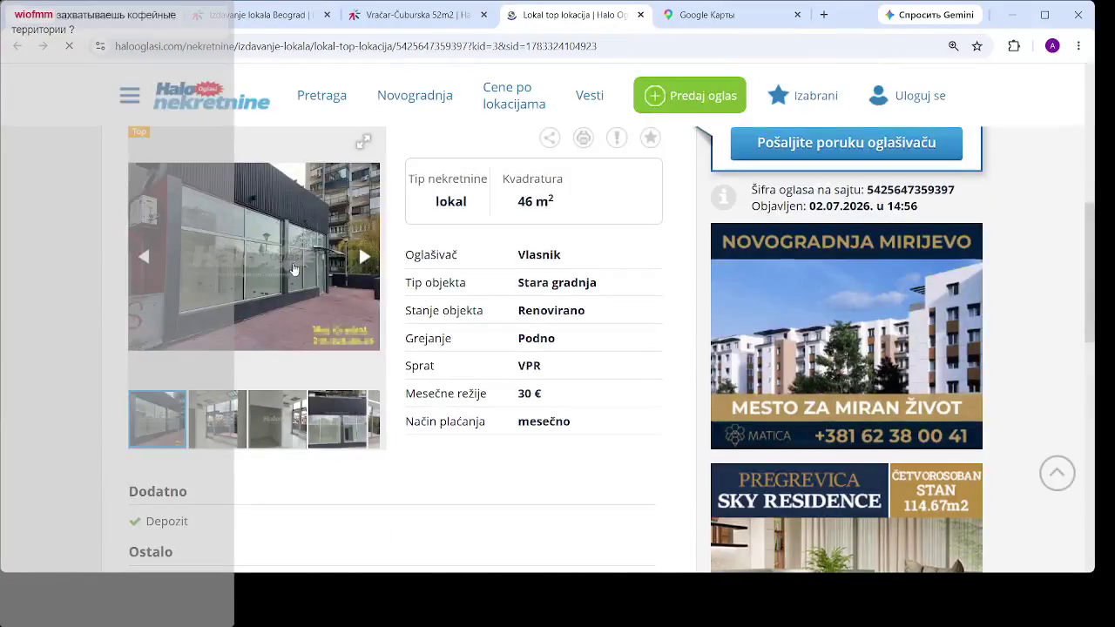
click(295, 271)
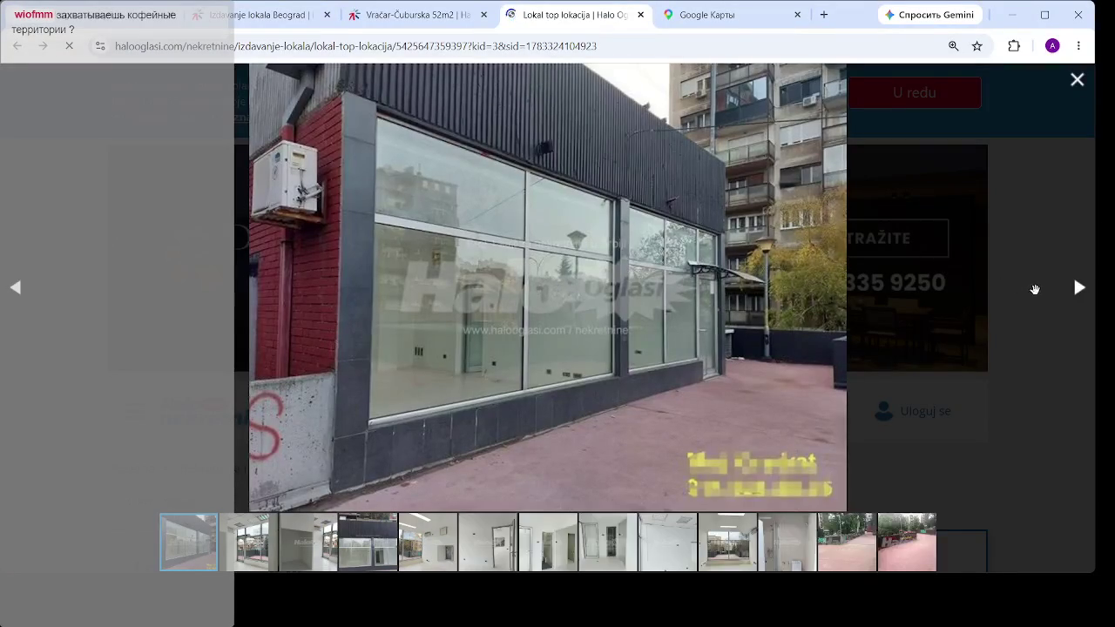
- Browse forward through the storefront, interior and terrace photos, wrapping around to the third photo
click(1078, 287)
click(1078, 289)
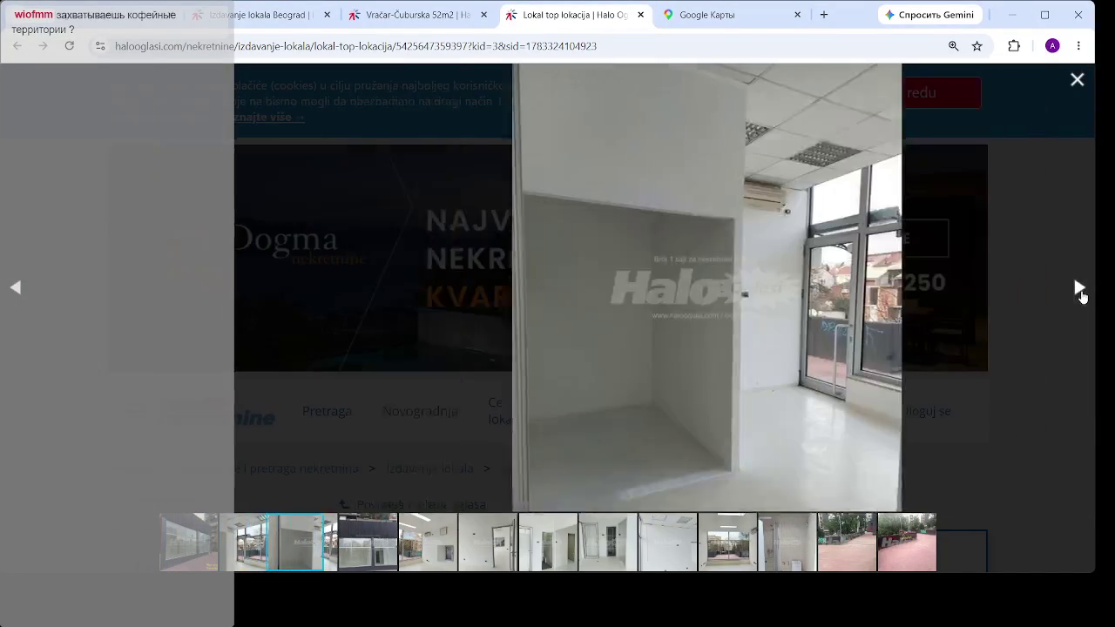
click(1079, 291)
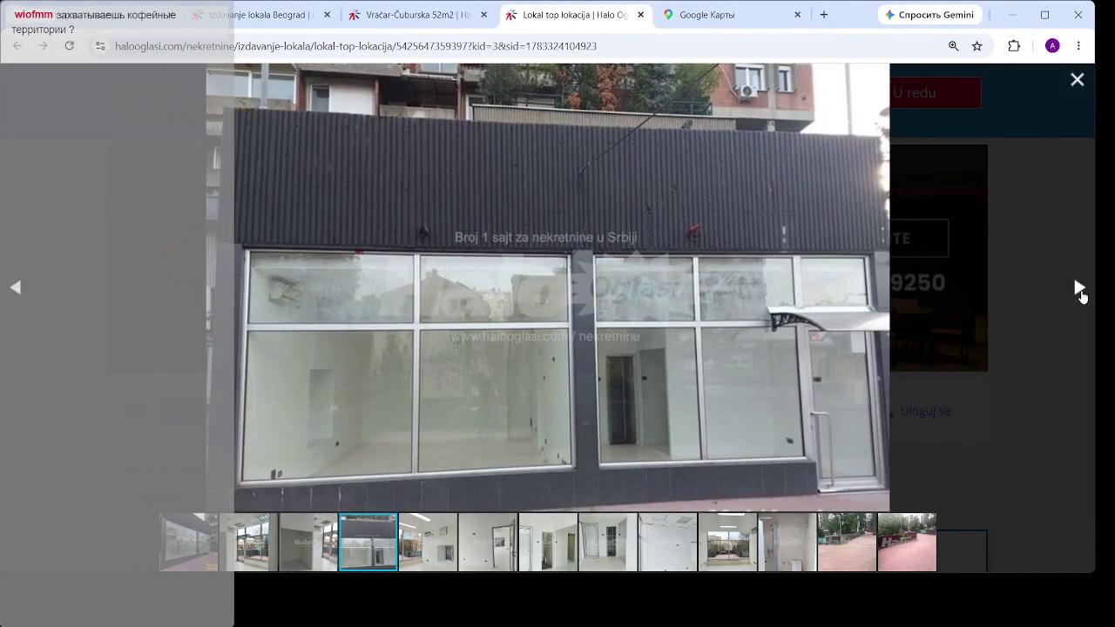
click(1080, 293)
click(1080, 294)
click(1081, 294)
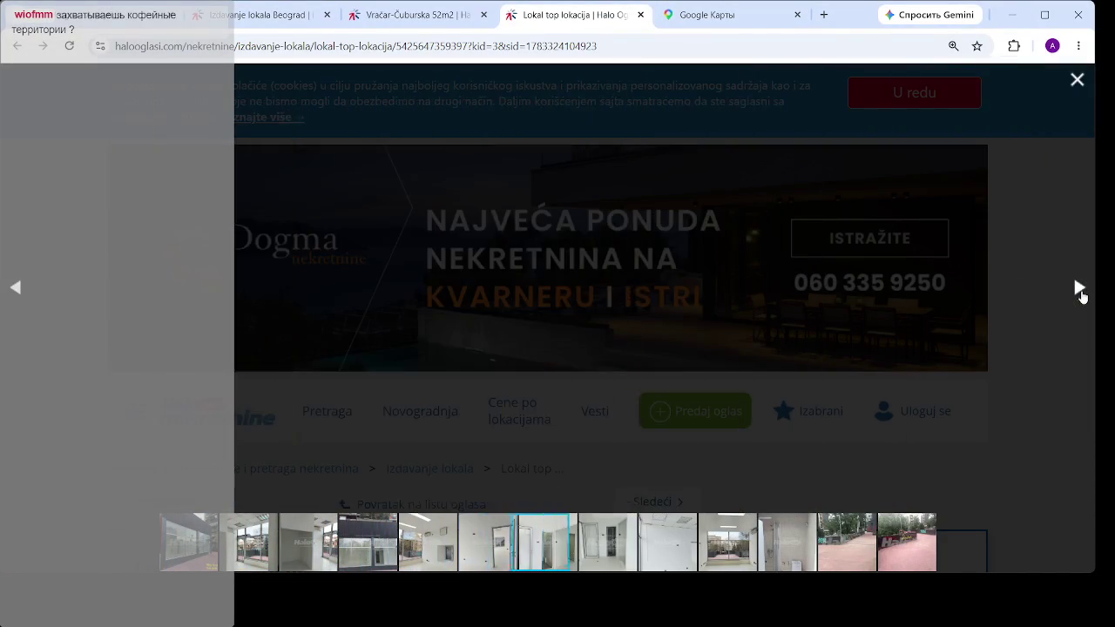
click(1080, 293)
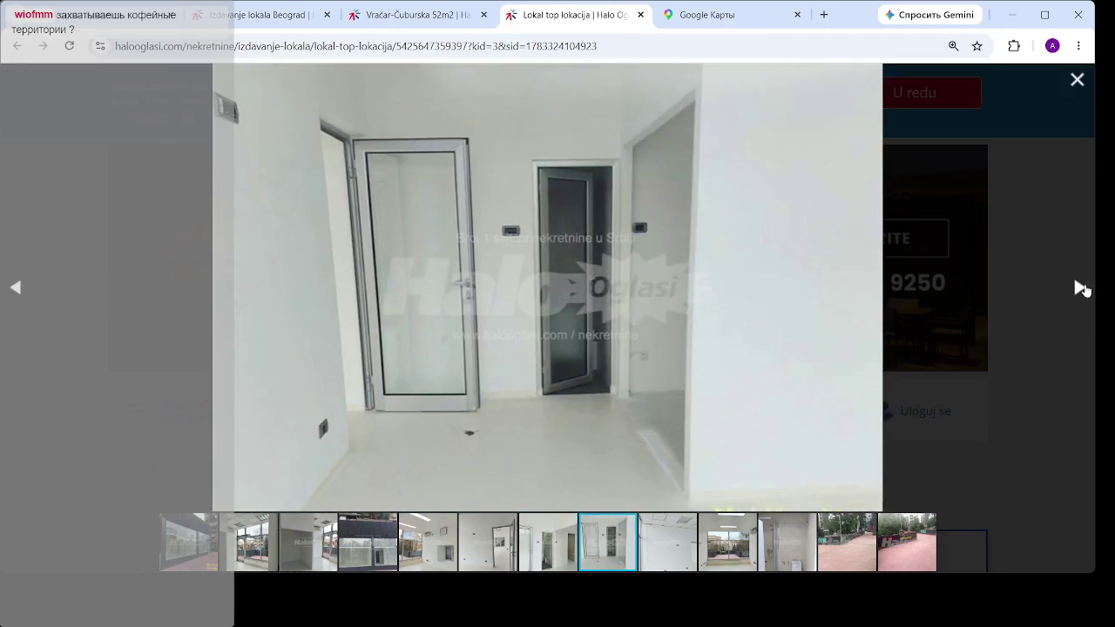
click(1081, 291)
click(1082, 290)
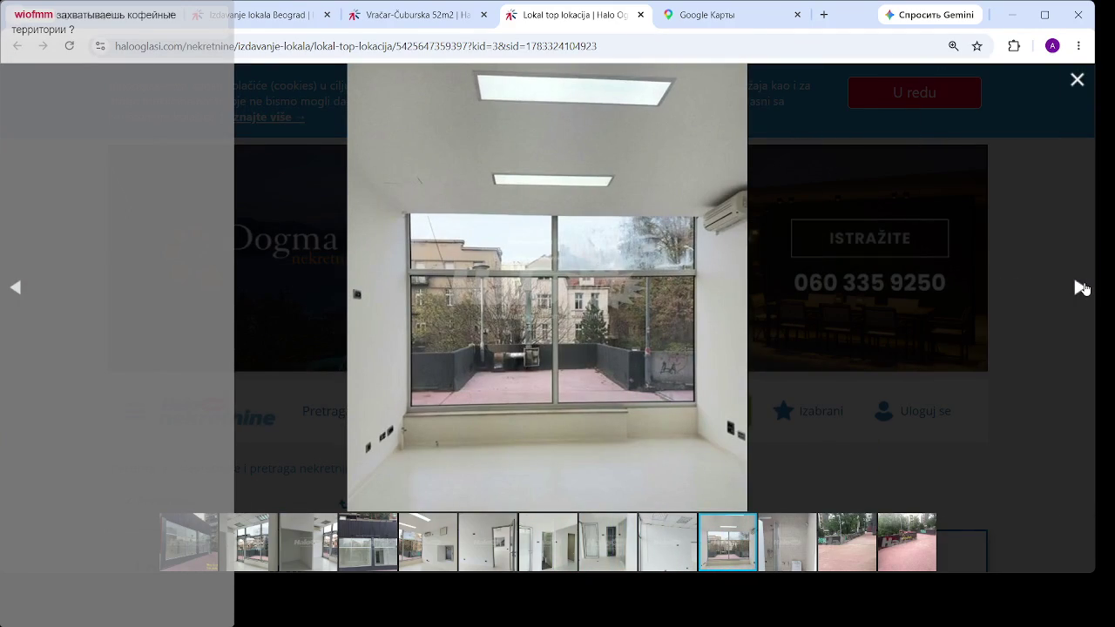
click(1082, 289)
click(1080, 293)
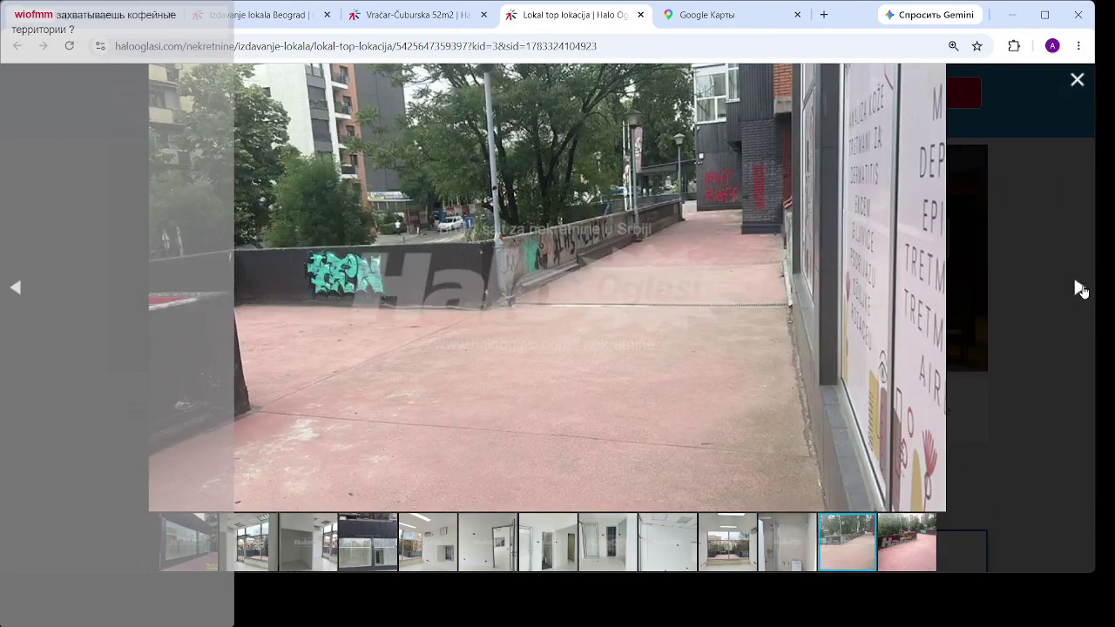
click(1080, 289)
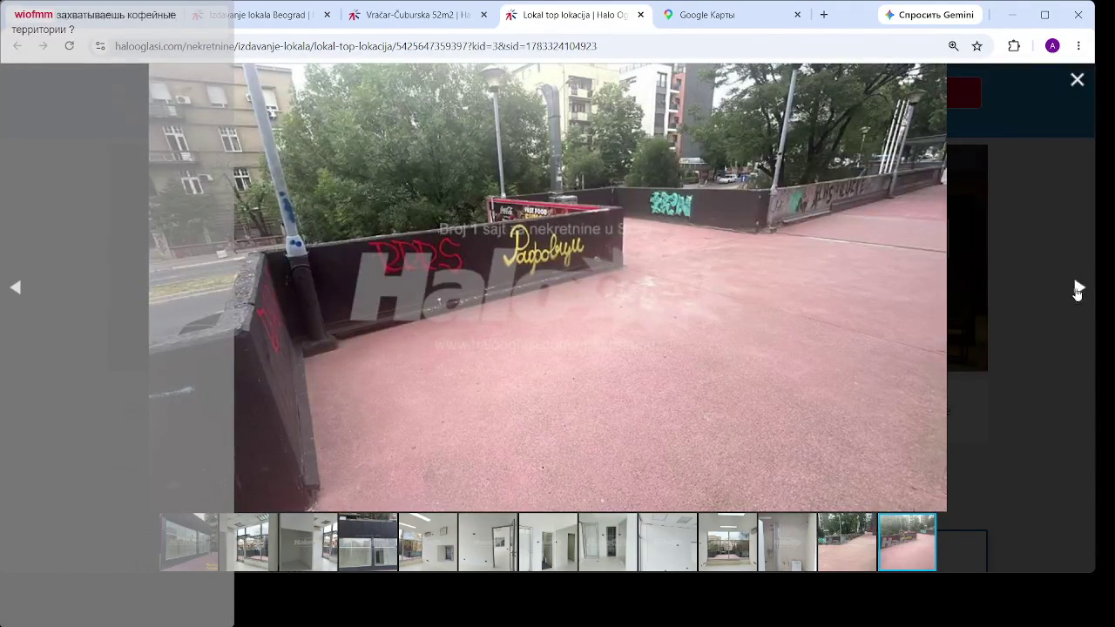
click(1079, 291)
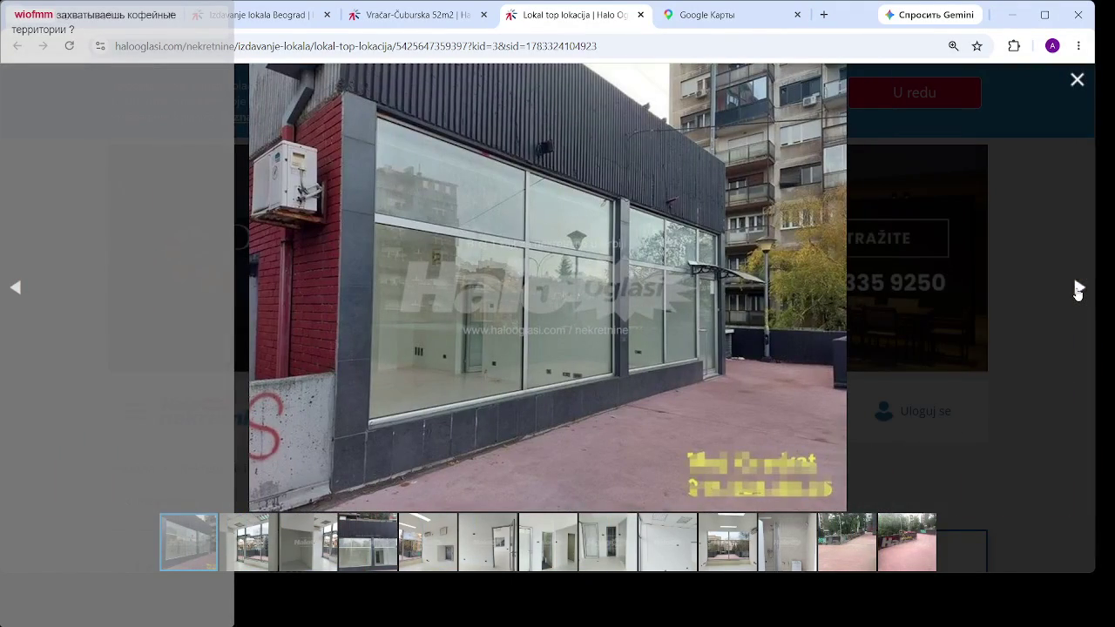
click(1078, 292)
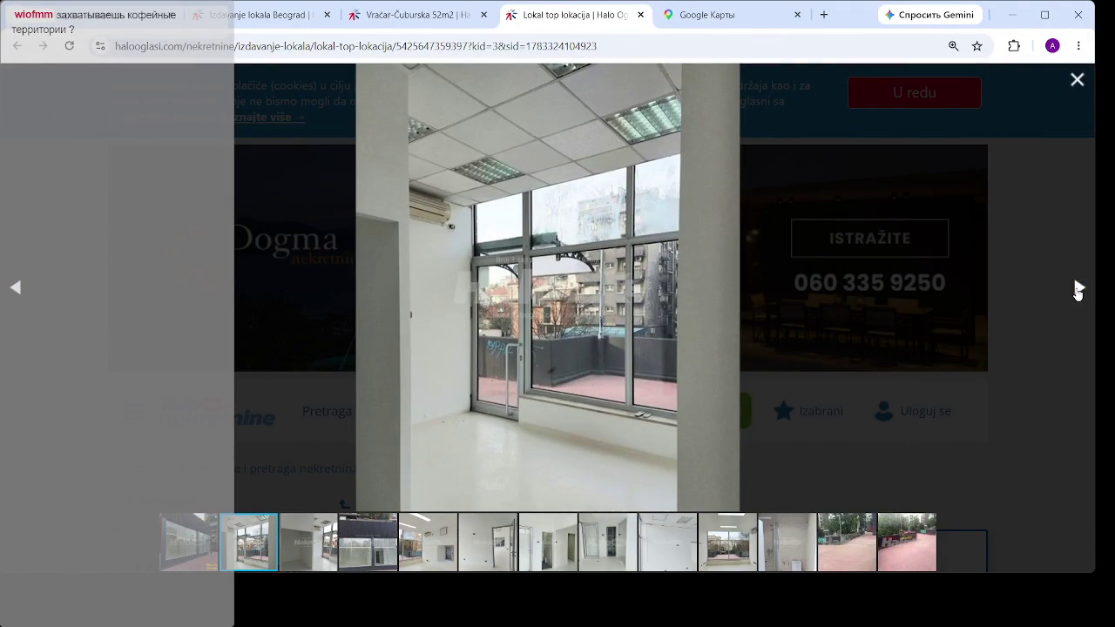
click(1078, 292)
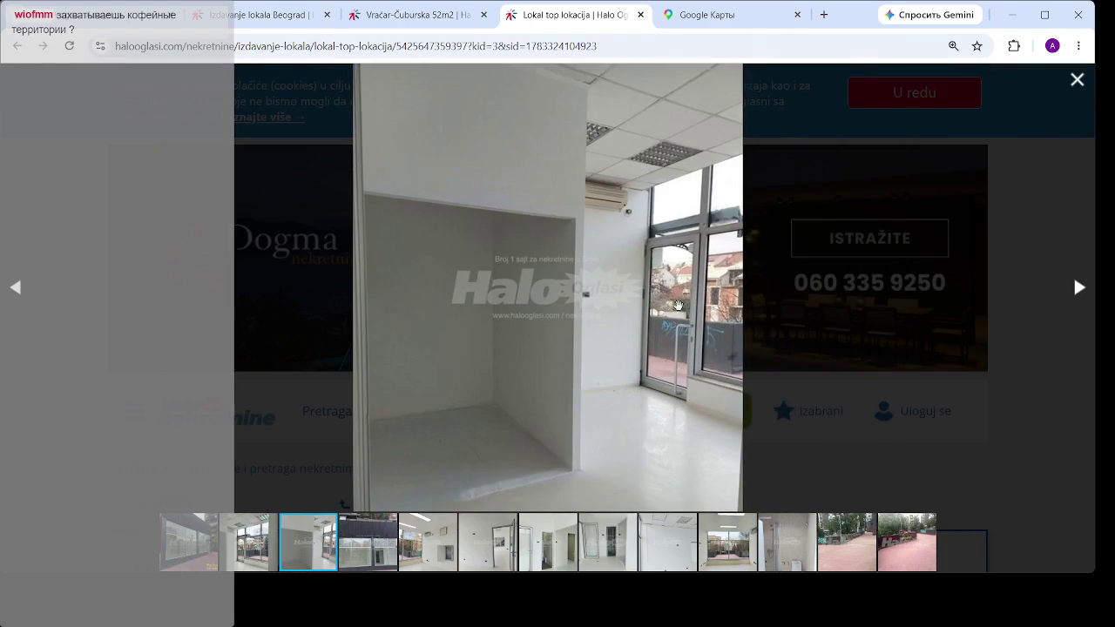
- Step back to the first photo, skip ahead to the outdoor photos, then close the Lokal top lokacija listing
click(17, 296)
click(18, 295)
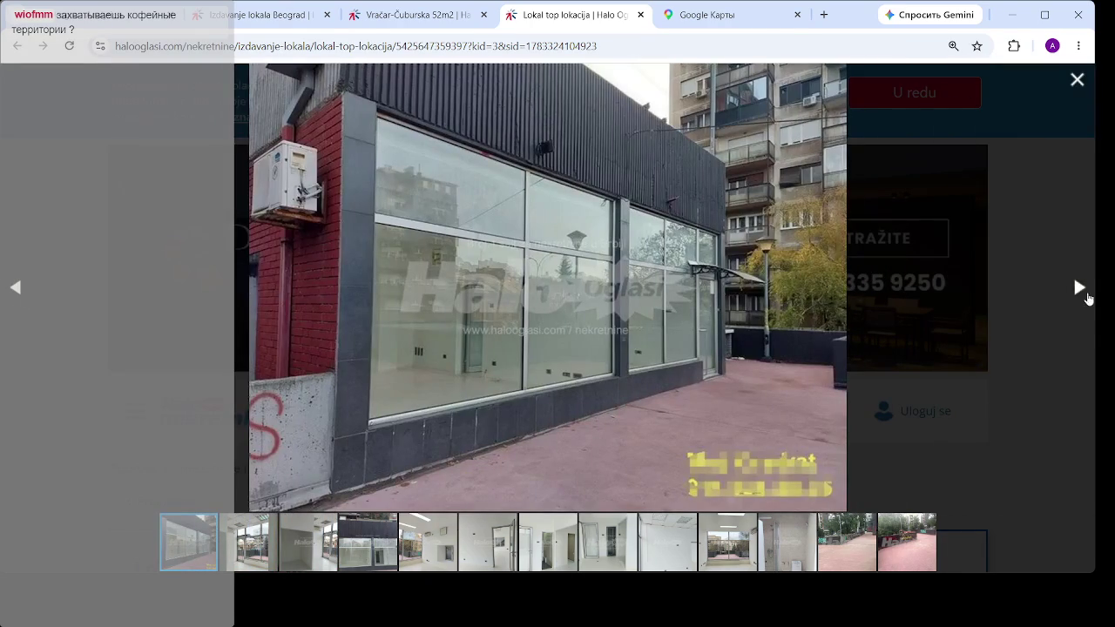
click(1080, 296)
click(1080, 297)
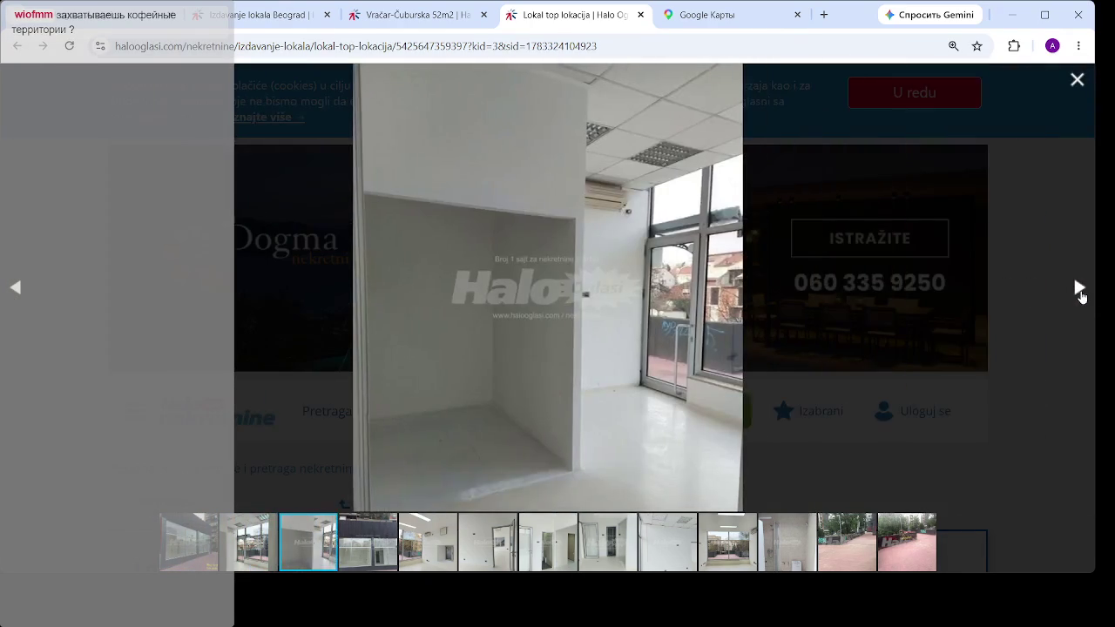
click(1080, 296)
click(1080, 296)
click(1080, 296)
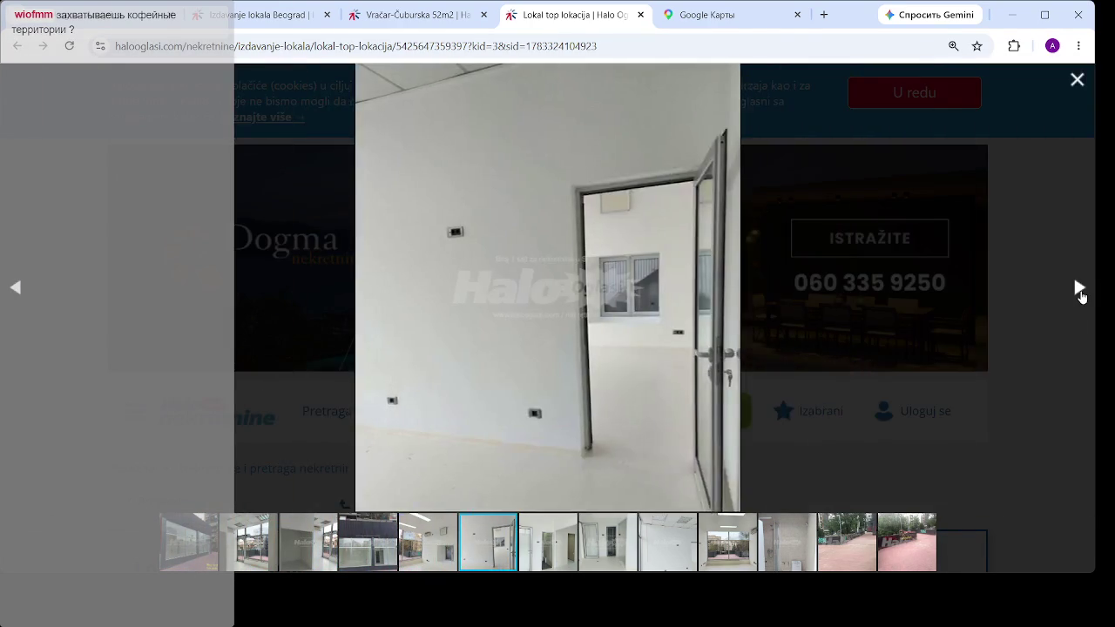
click(1081, 296)
click(1080, 296)
click(1080, 296)
click(1081, 296)
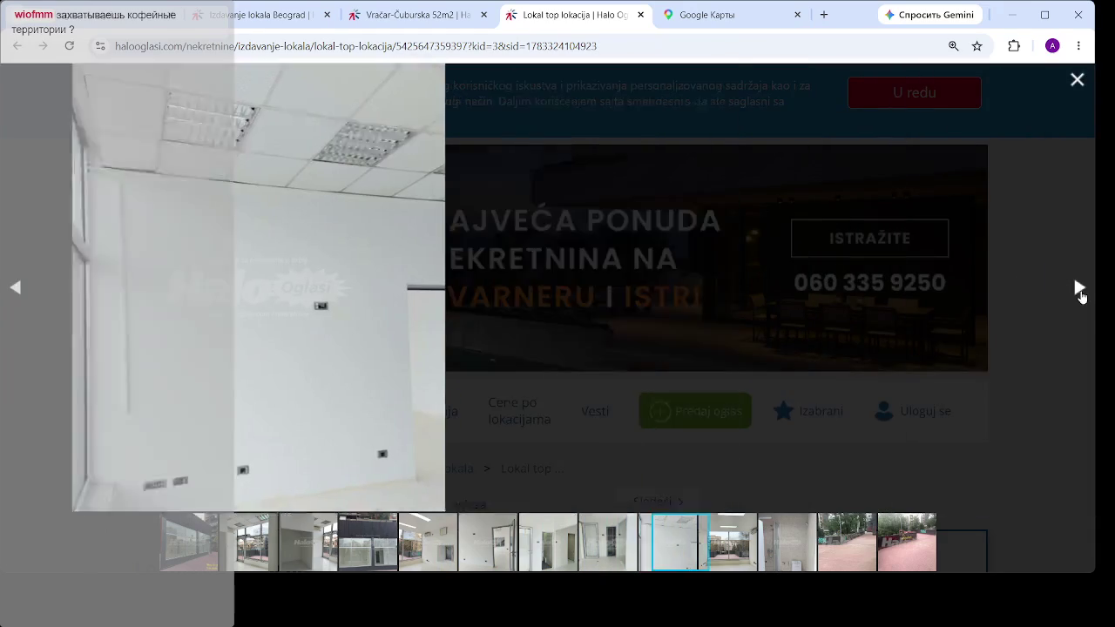
click(1081, 296)
click(1080, 296)
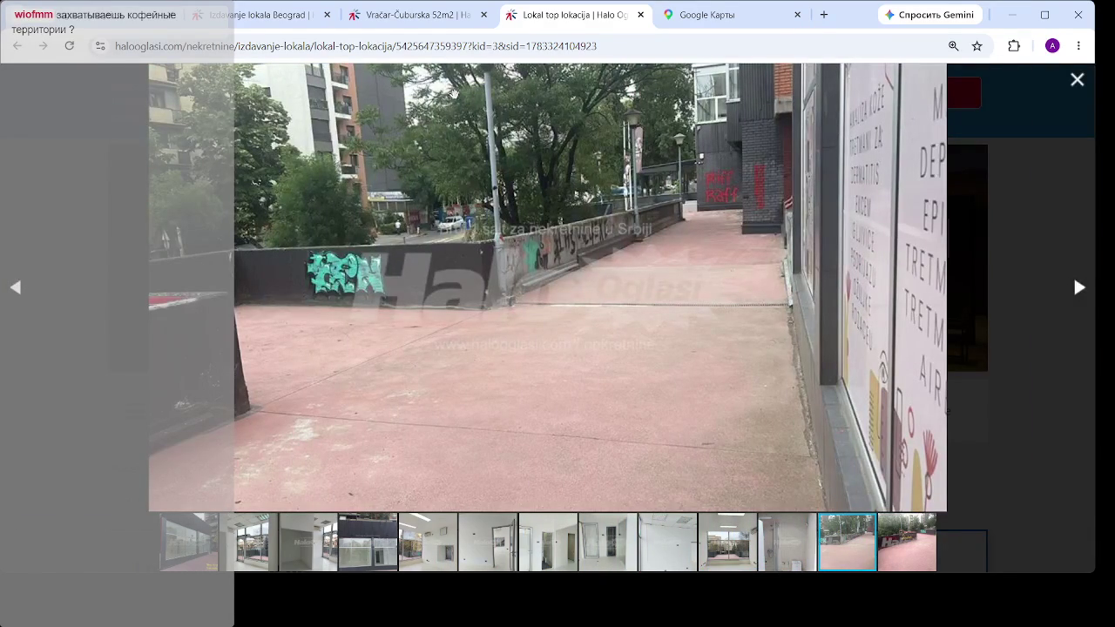
click(640, 15)
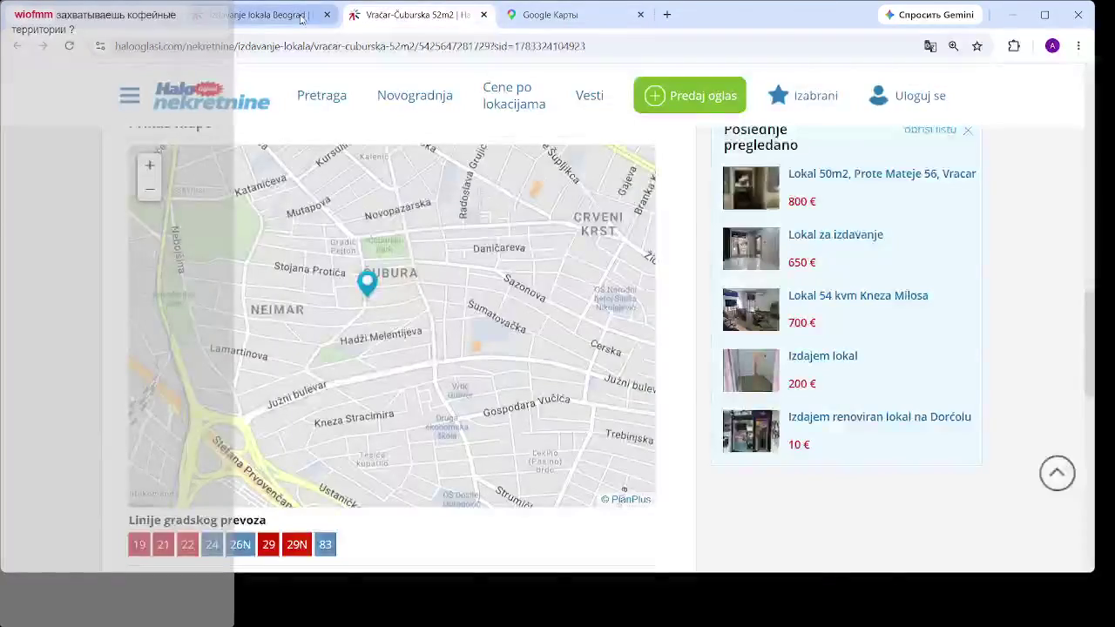
- Pan the search map to Crveni Krst and open the 799 € shop listing in its own tab
click(301, 15)
drag(529, 375, 256, 385)
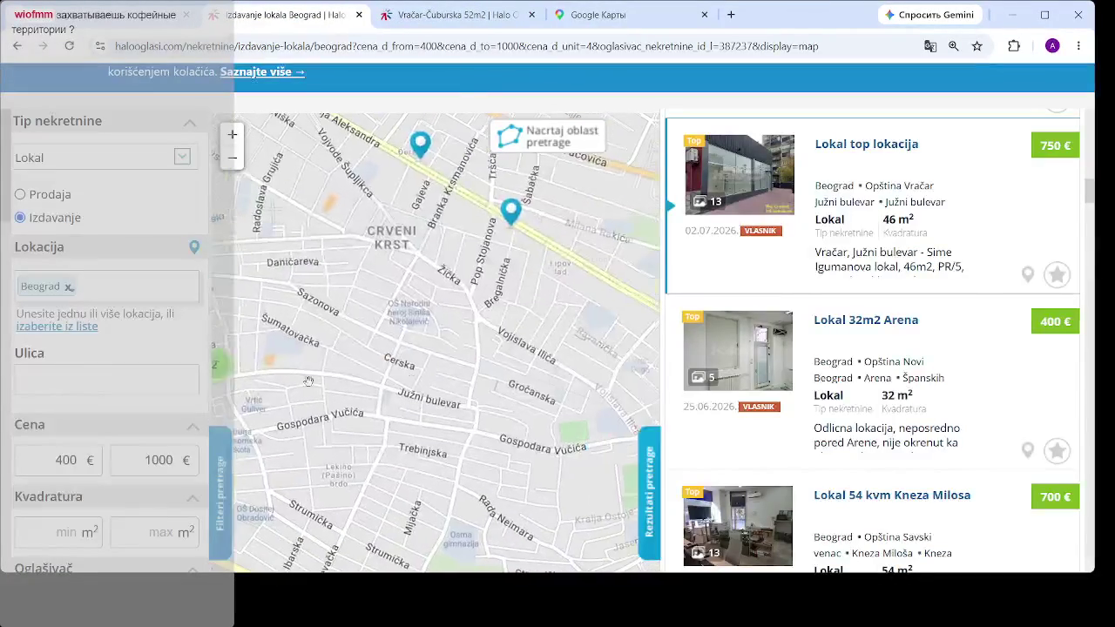
drag(502, 232, 508, 329)
click(516, 305)
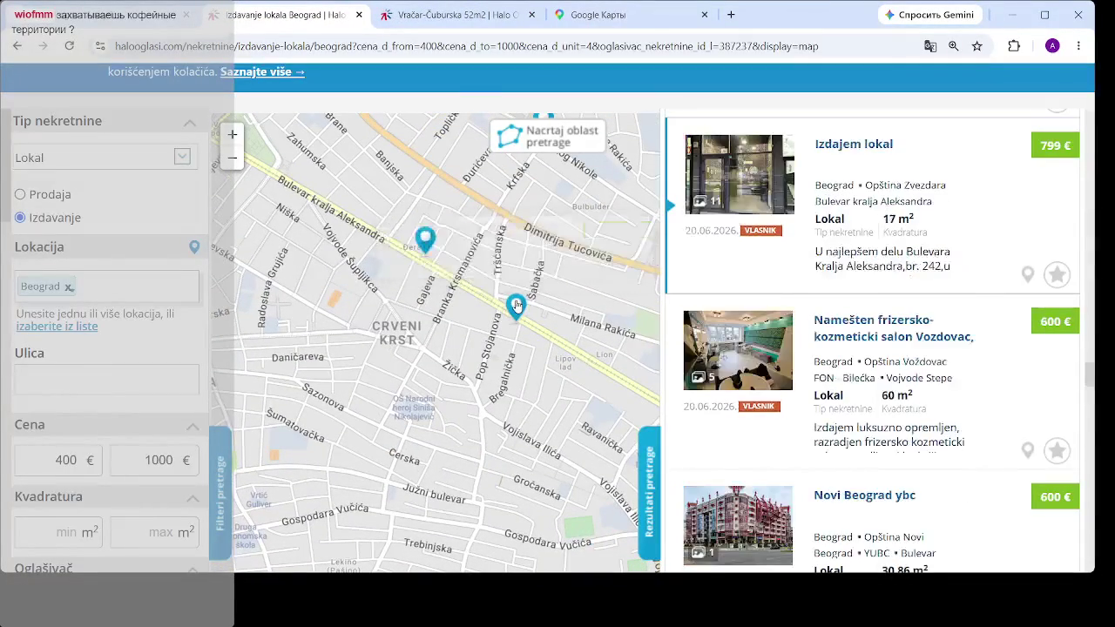
middle_click(863, 151)
click(547, 27)
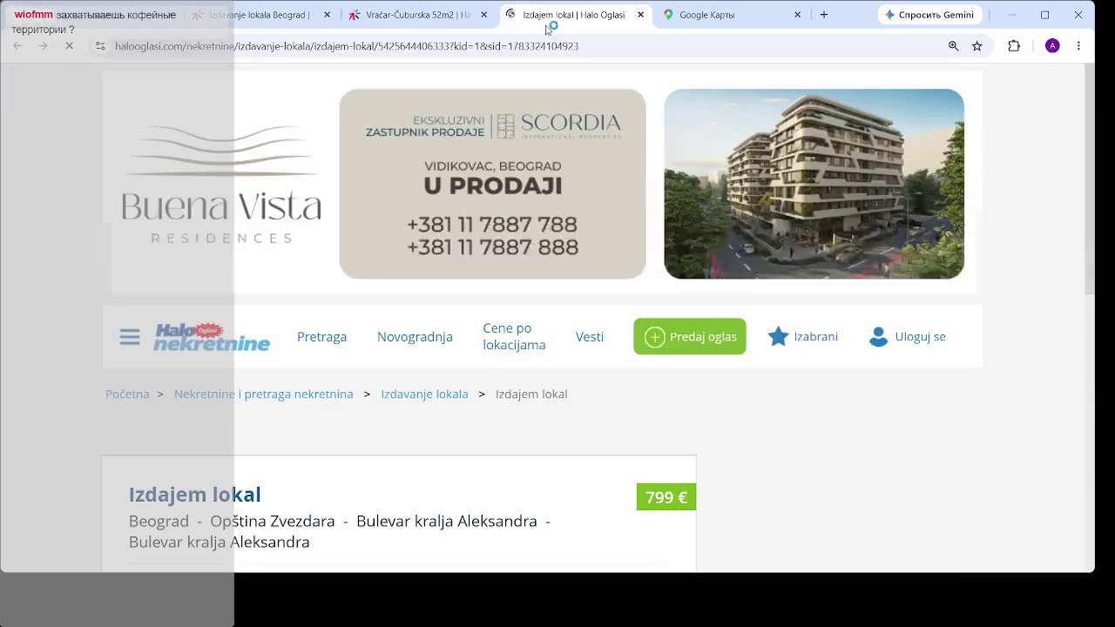
- Enlarge the Izdajem lokal photos and view the building exterior and interior shots
scroll(306, 318, down, 3)
click(307, 318)
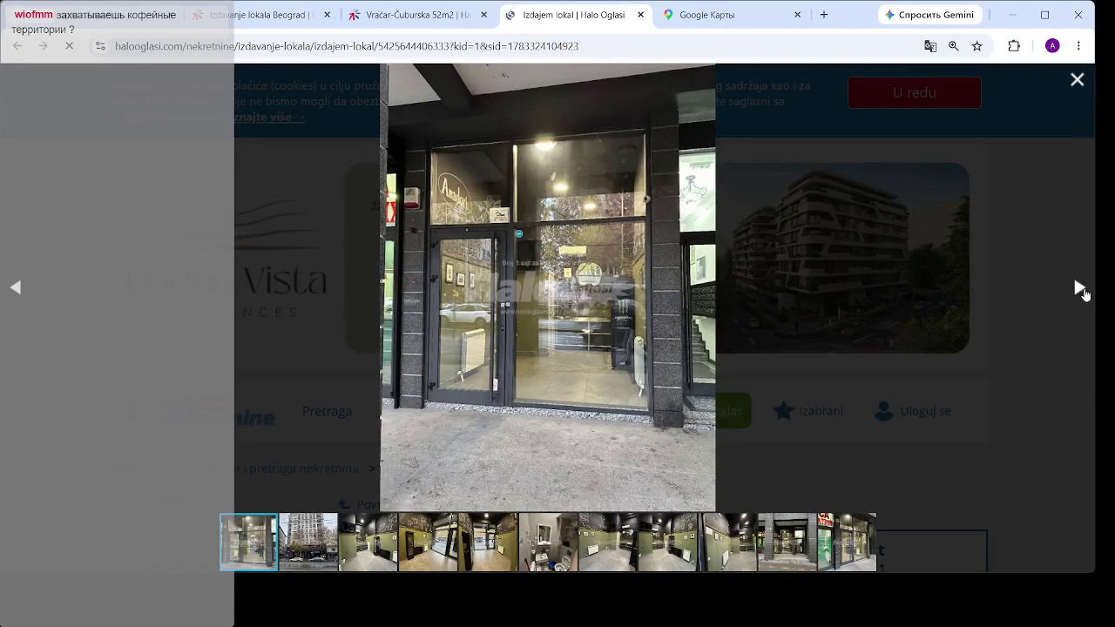
click(1081, 289)
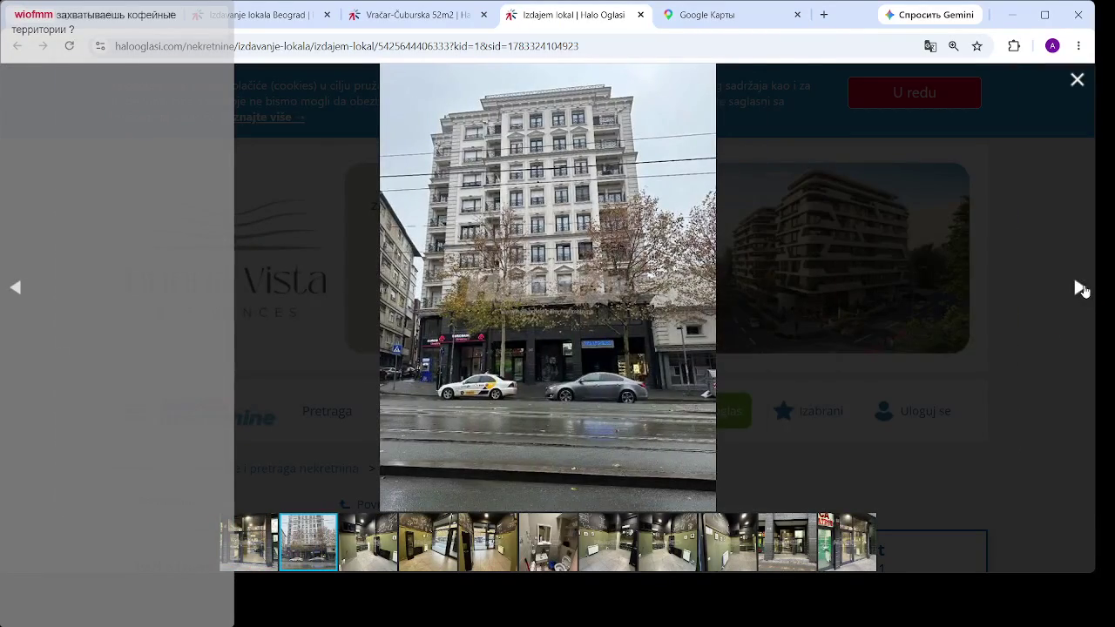
click(1080, 290)
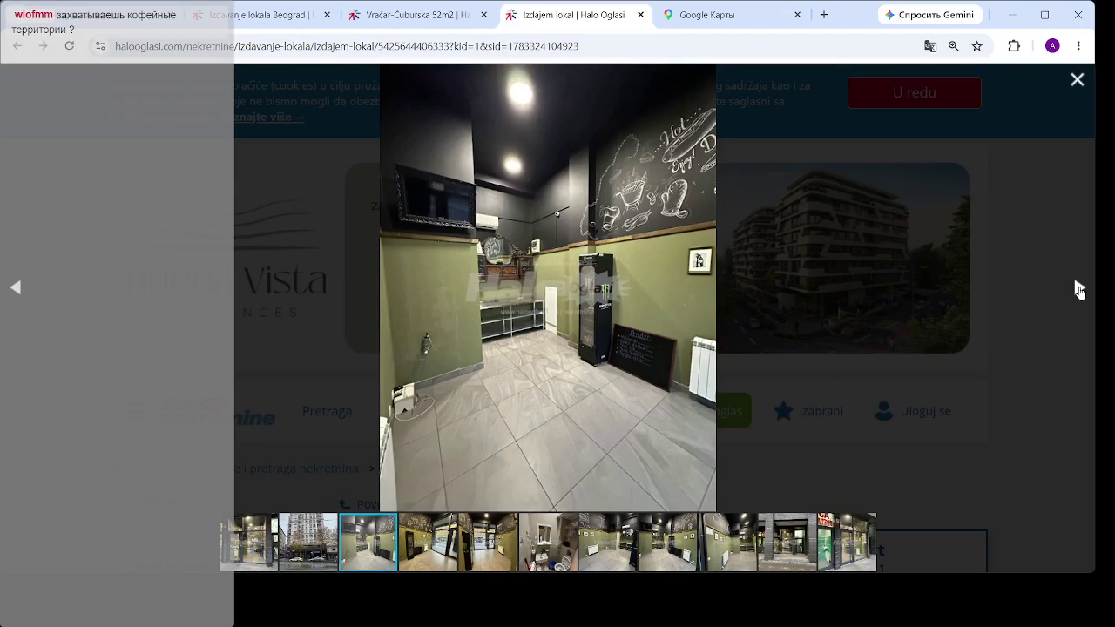
click(1080, 290)
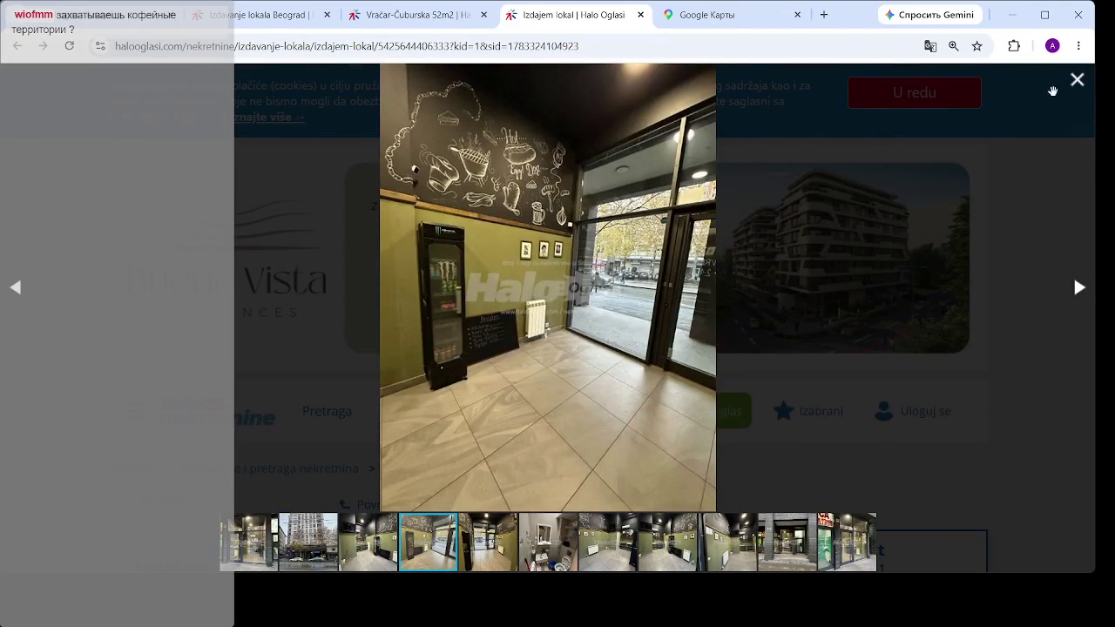